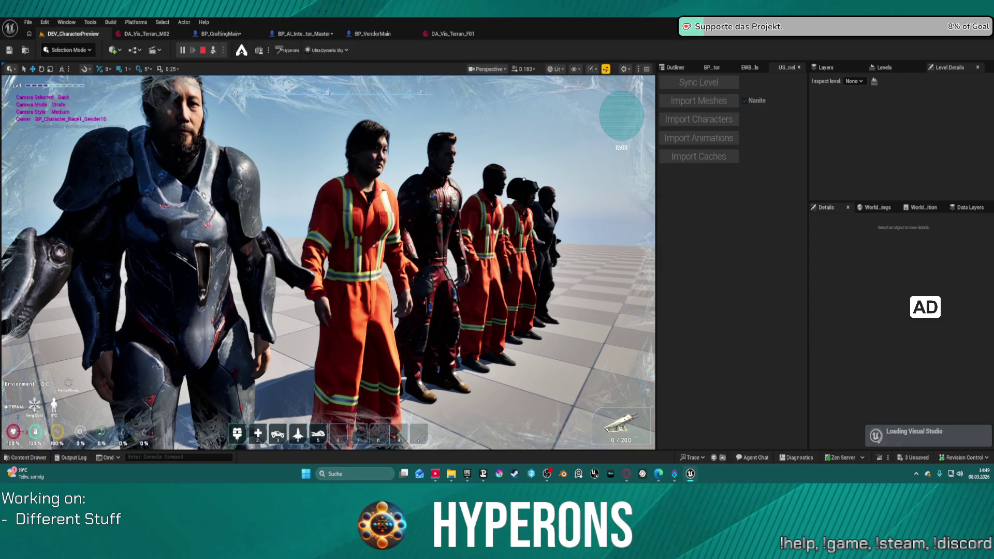
Step: Stop the play test and bring up actions for BP_CraftingMain's SkeletalMesh component
key(Escape)
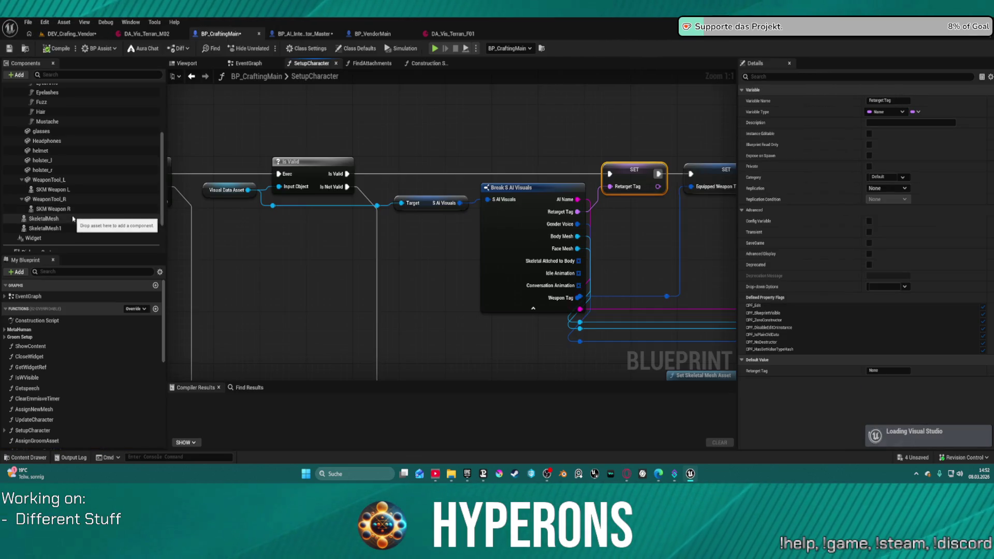
click(72, 219)
right_click(72, 219)
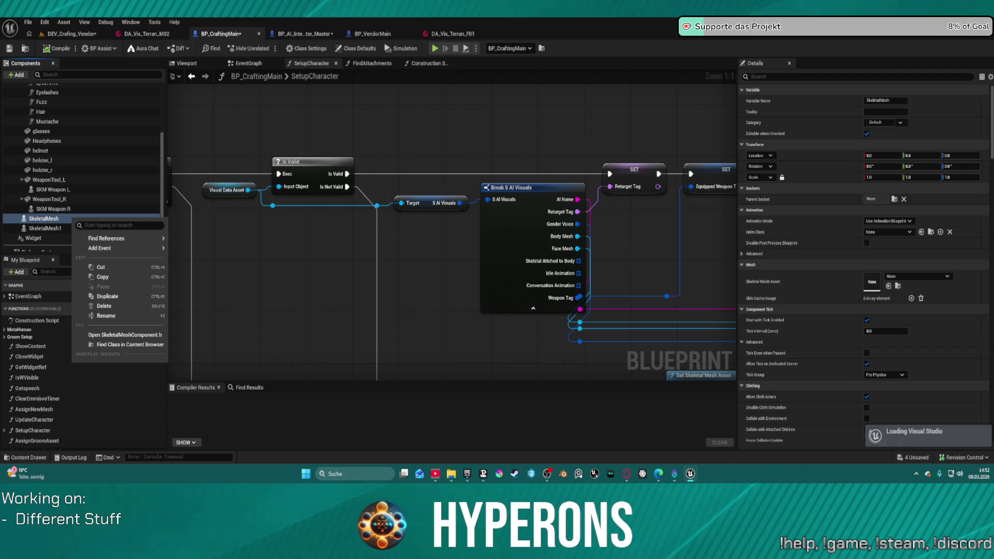
Step: Compare against BP_AI_Interactor_Master's SkeletalMesh1, then select Body back in BP_CraftingMain
click(316, 34)
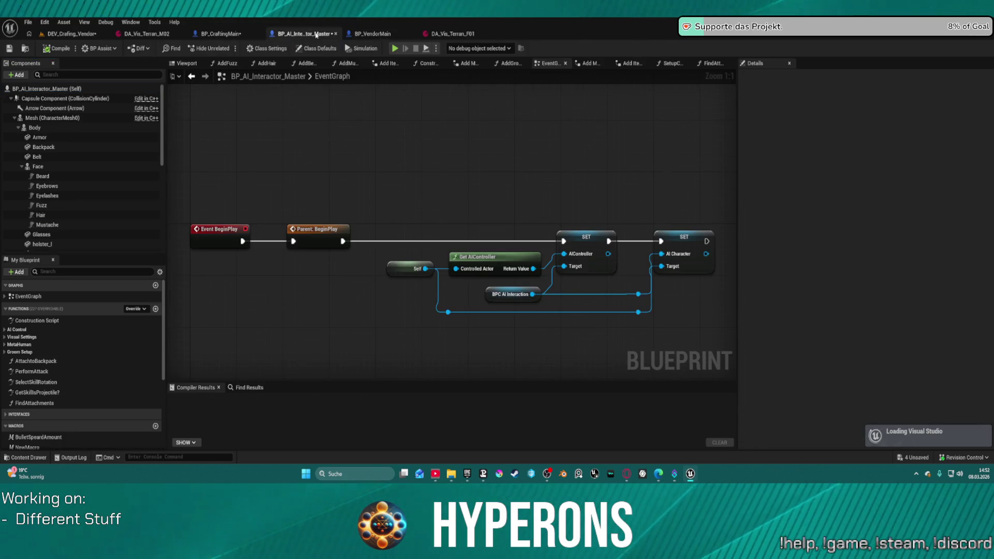
scroll(136, 214, down, 5)
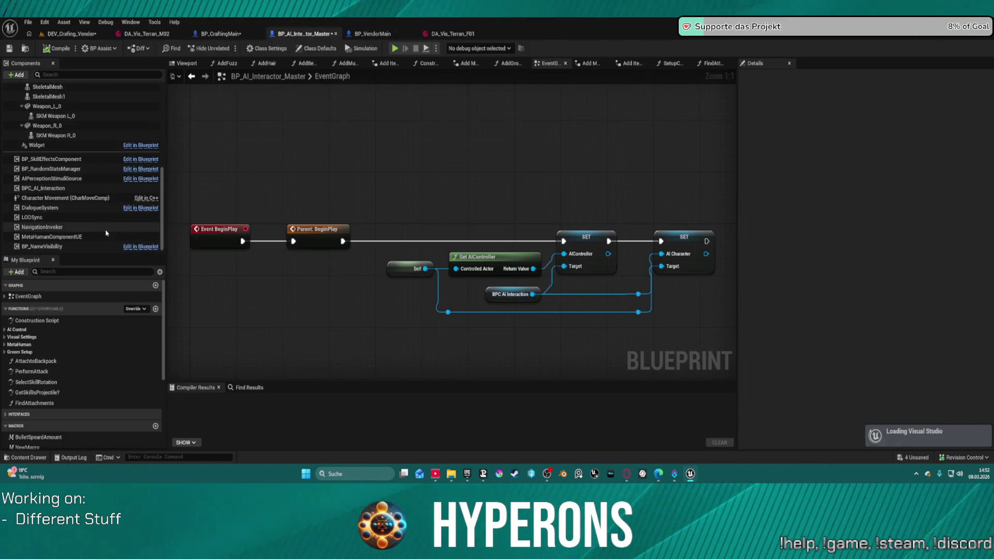
click(73, 135)
scroll(98, 140, up, 3)
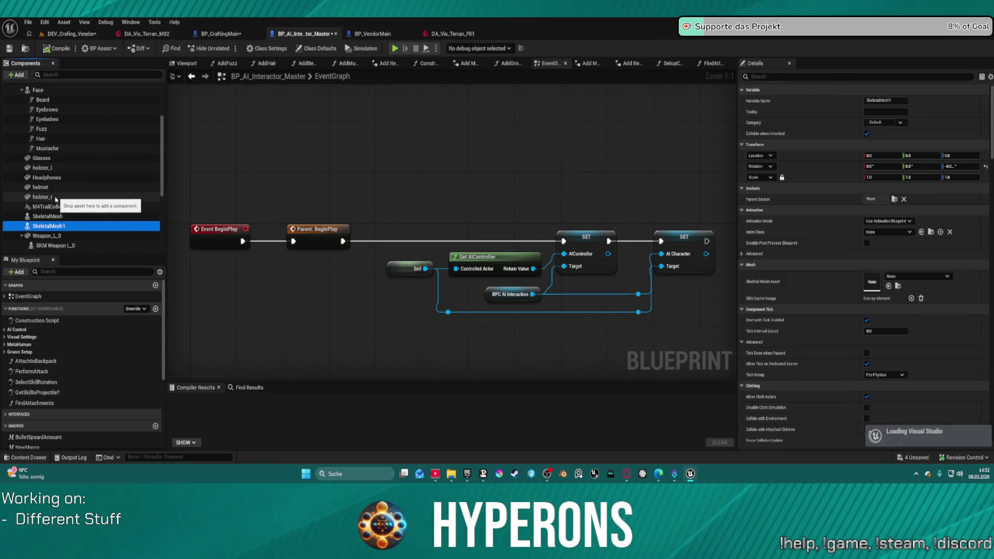
scroll(54, 204, up, 4)
scroll(53, 204, up, 3)
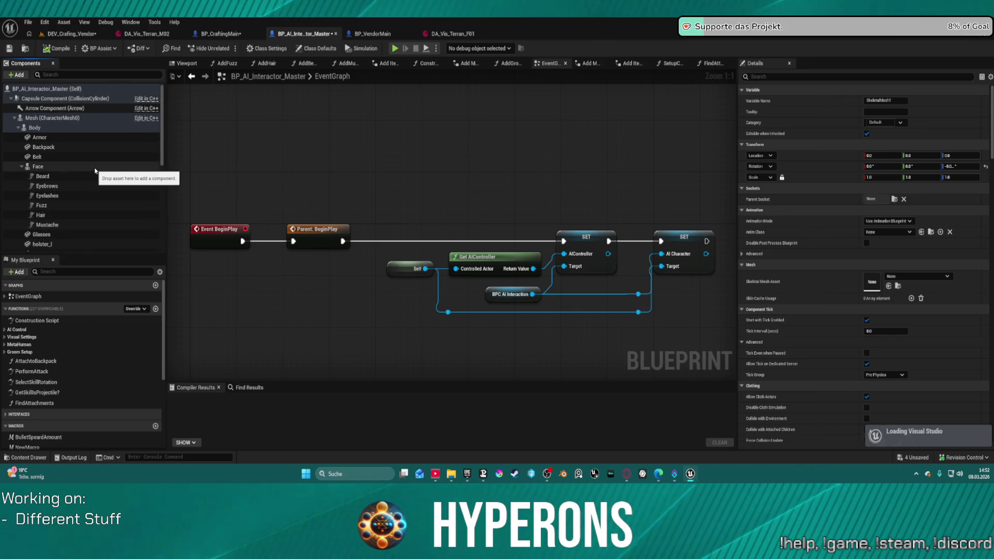
click(221, 34)
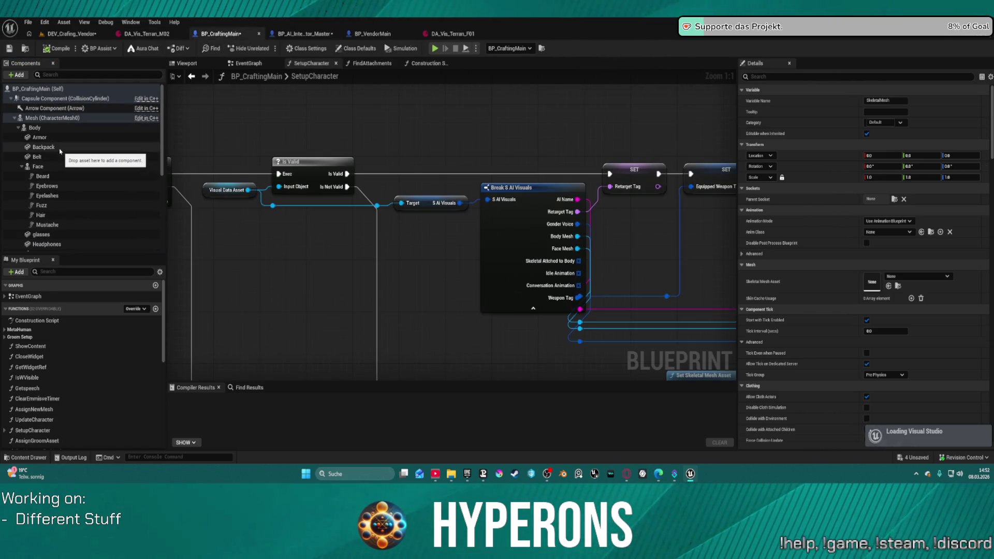
click(35, 129)
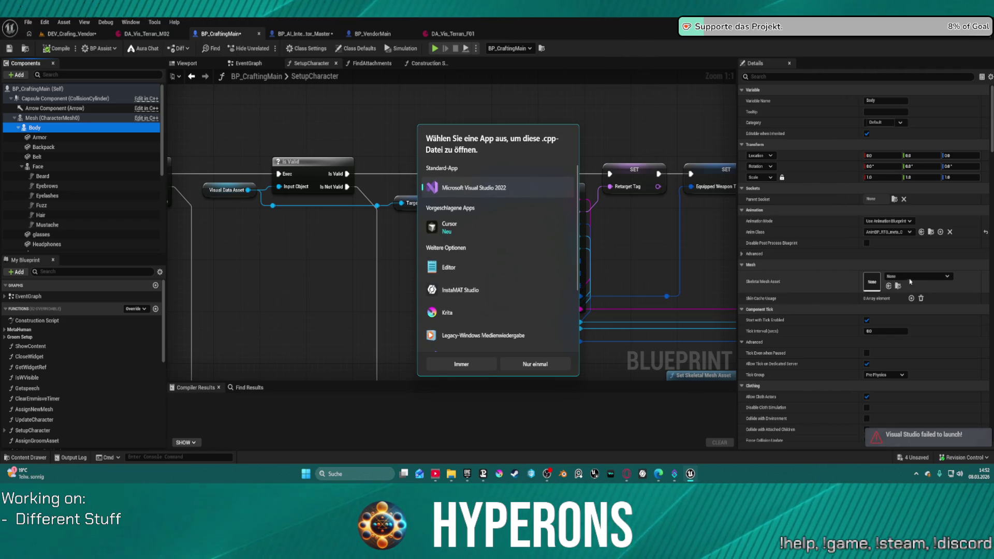
key(Escape)
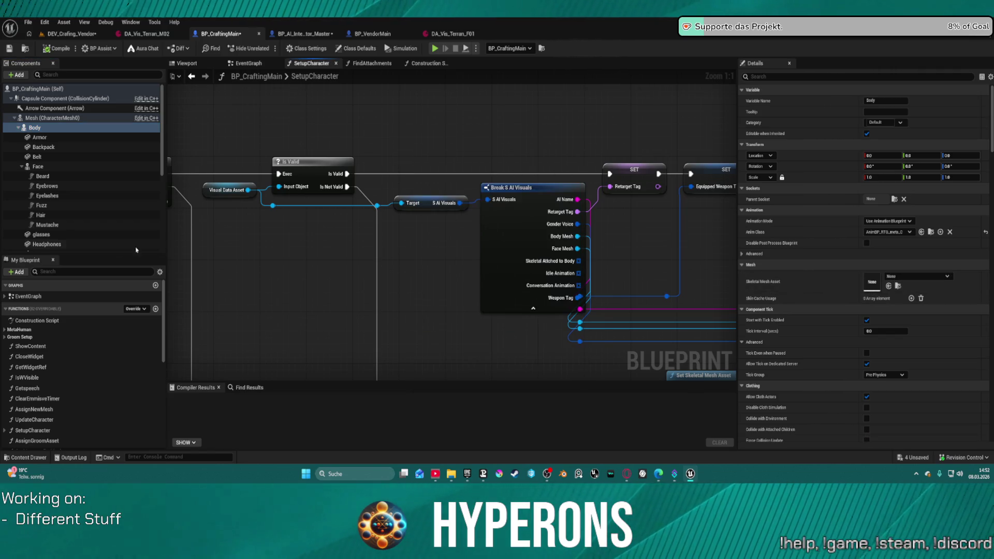
scroll(119, 244, down, 5)
click(78, 203)
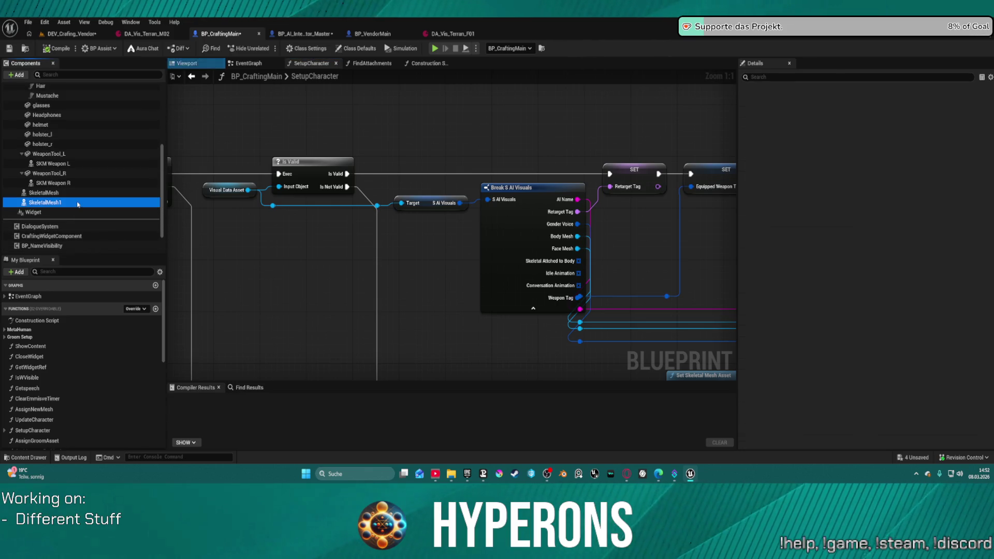
click(72, 193)
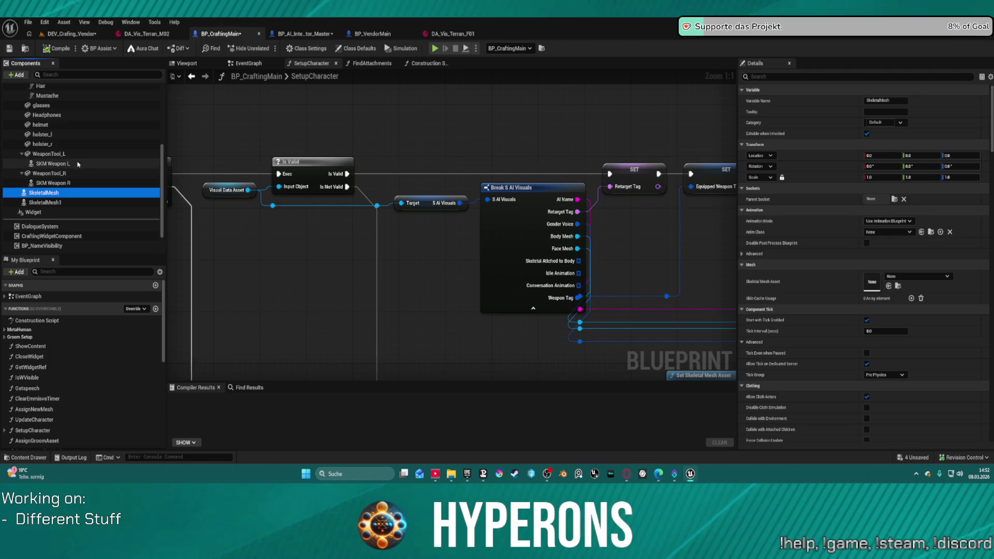
scroll(81, 140, up, 3)
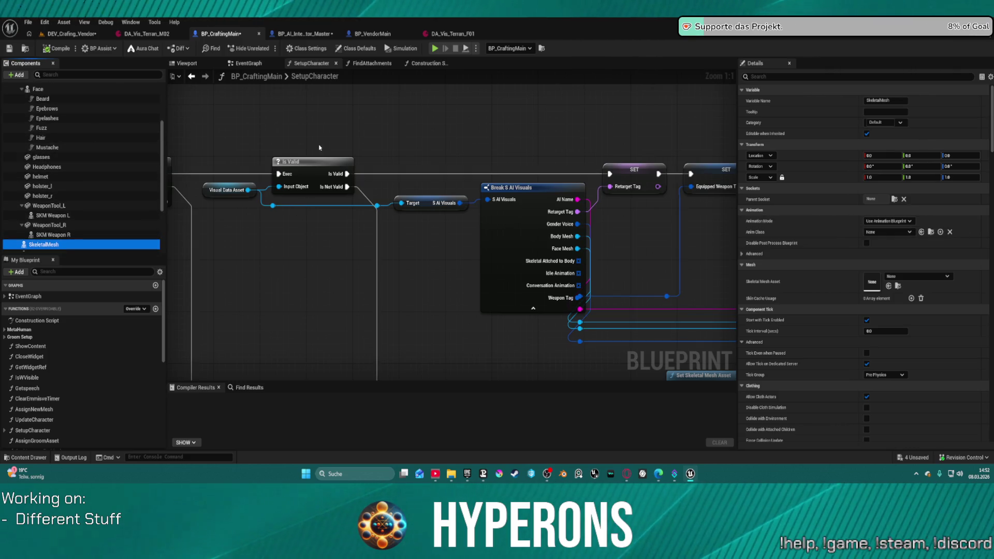
click(368, 34)
click(300, 35)
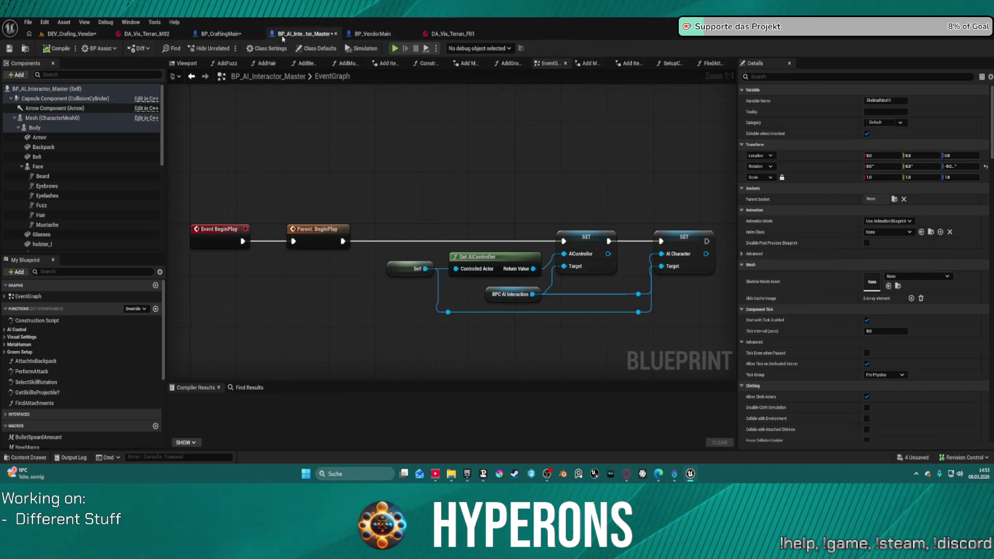
scroll(38, 230, down, 5)
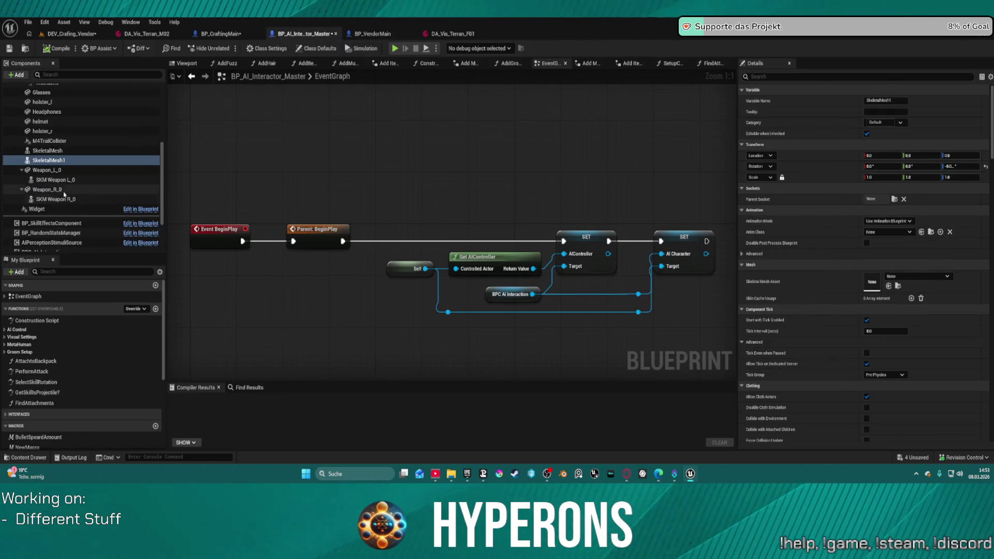
scroll(70, 191, up, 1)
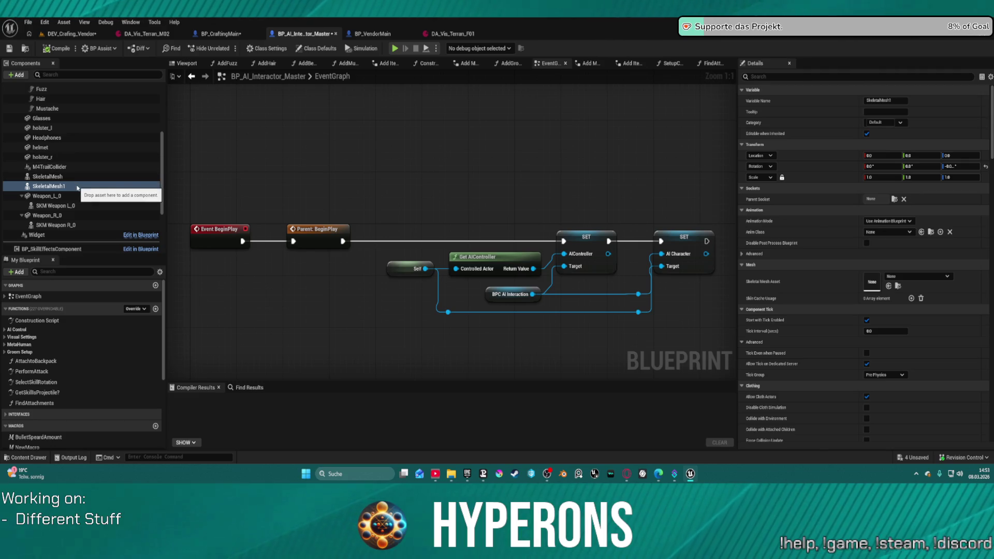
click(77, 187)
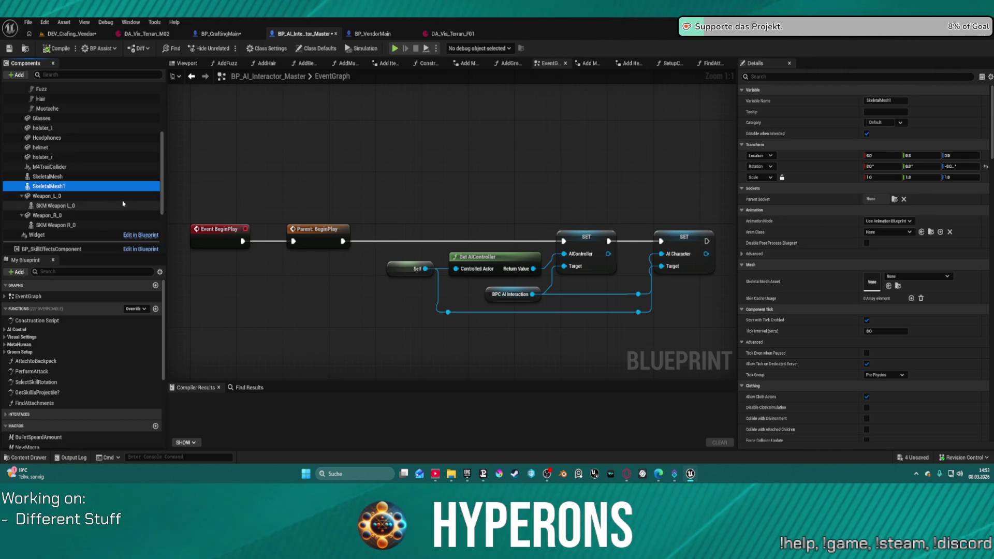
click(99, 176)
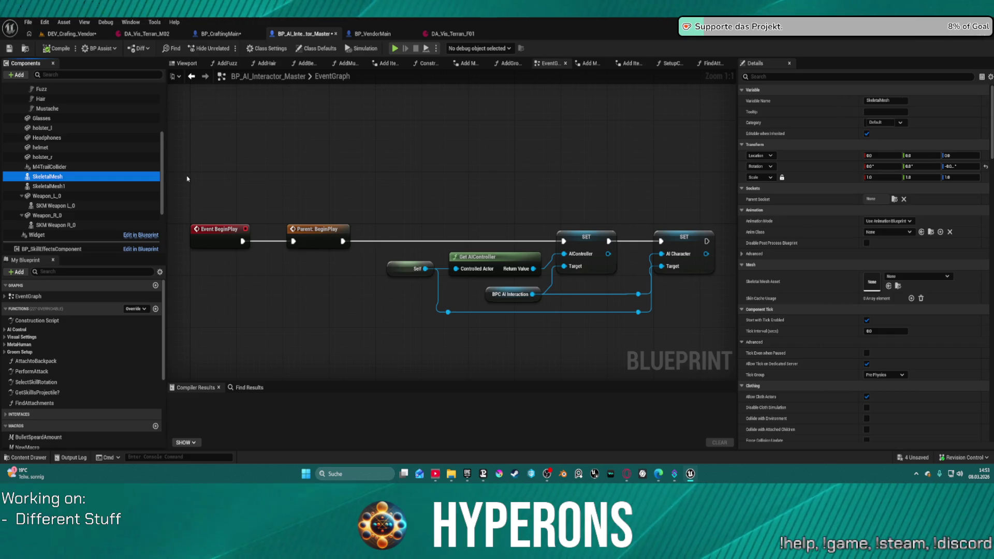
click(210, 36)
scroll(429, 255, down, 8)
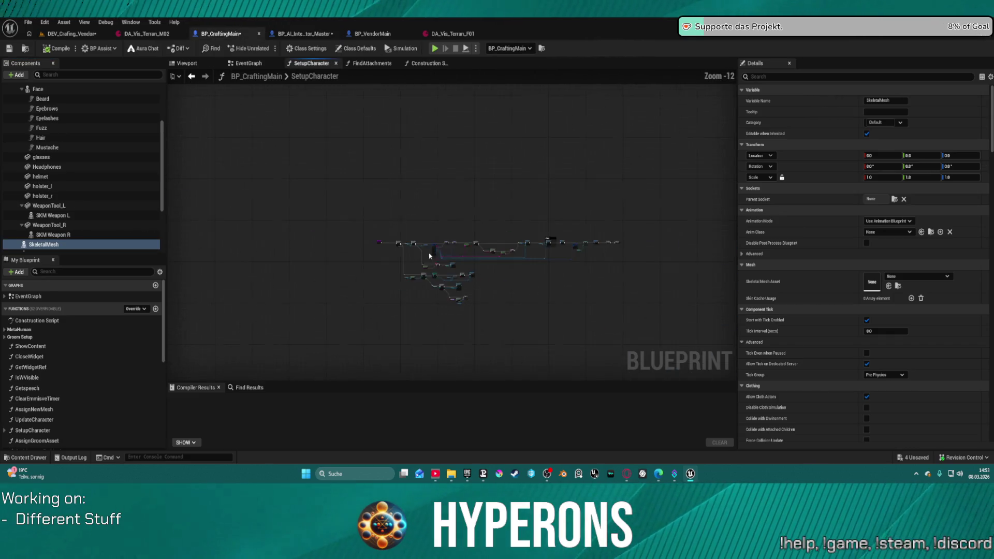
right_click(428, 253)
click(410, 171)
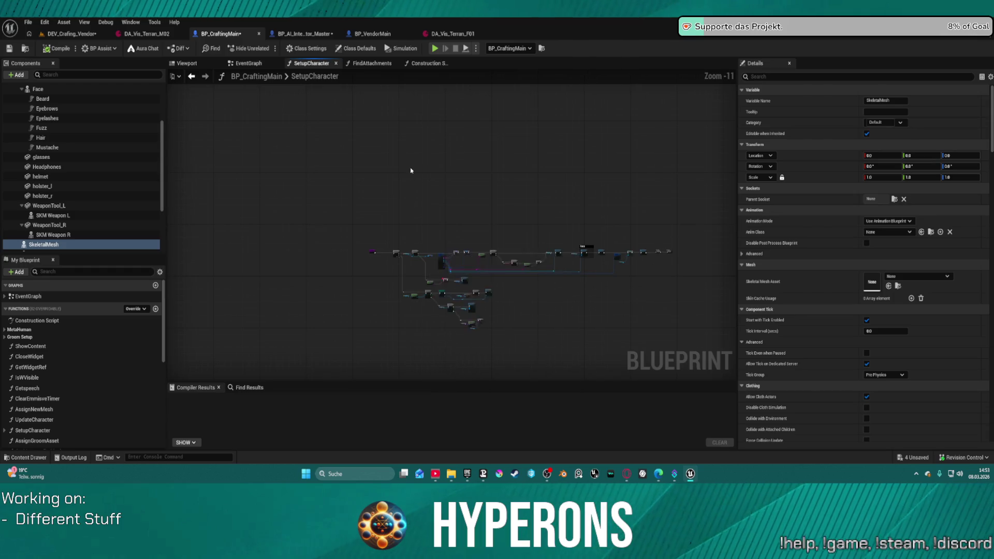
scroll(434, 214, up, 4)
scroll(434, 213, up, 1)
scroll(83, 165, up, 3)
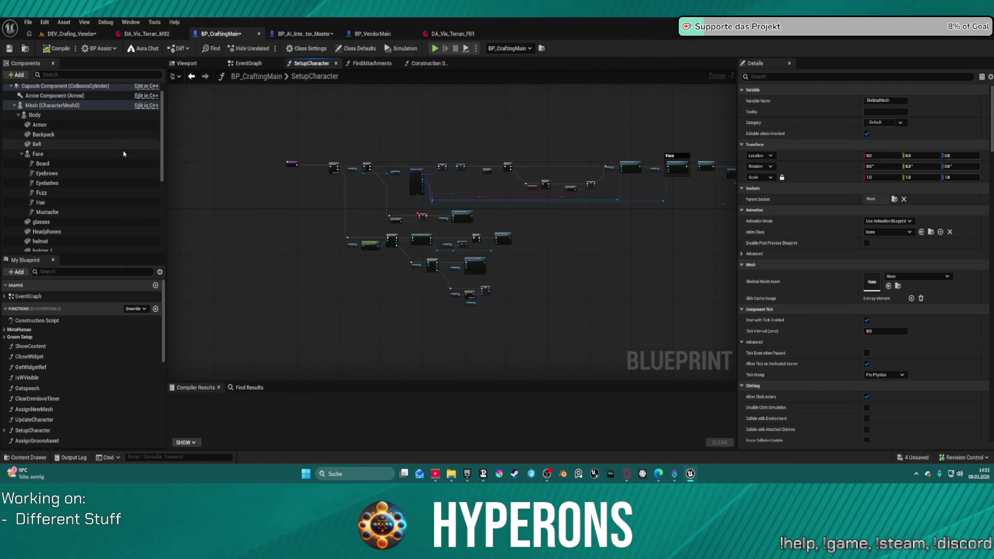
mouse_move(551, 205)
mouse_down()
mouse_move(453, 207)
mouse_move(480, 212)
mouse_up()
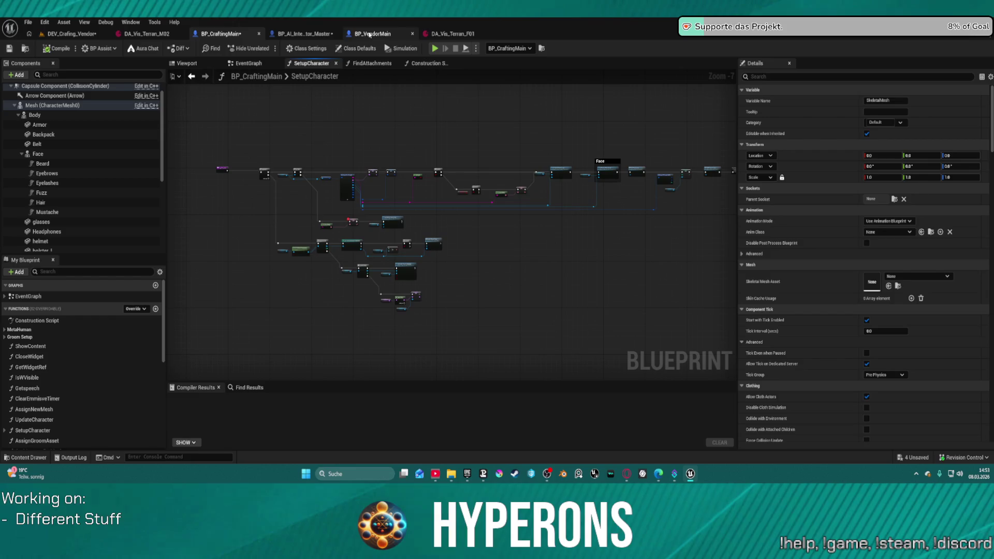
click(446, 34)
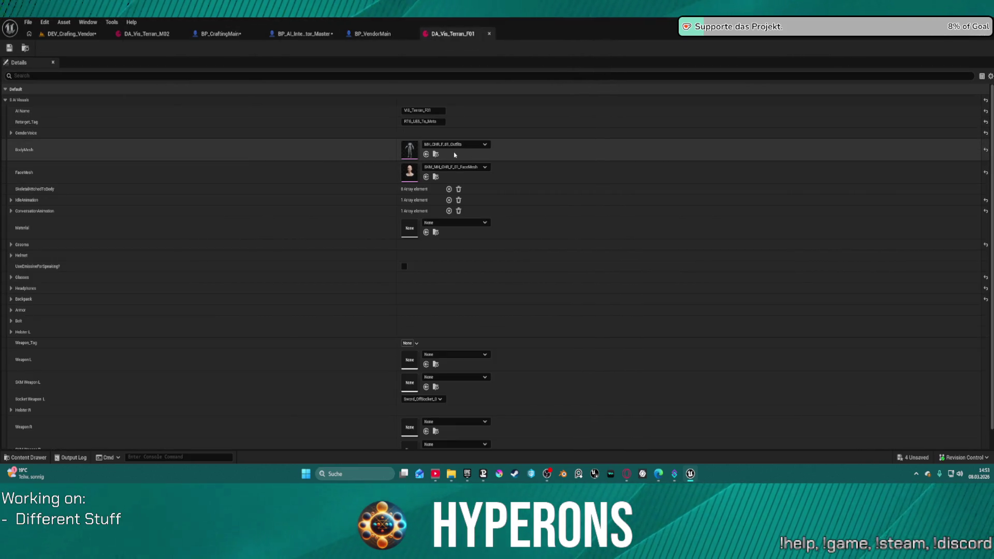
click(11, 133)
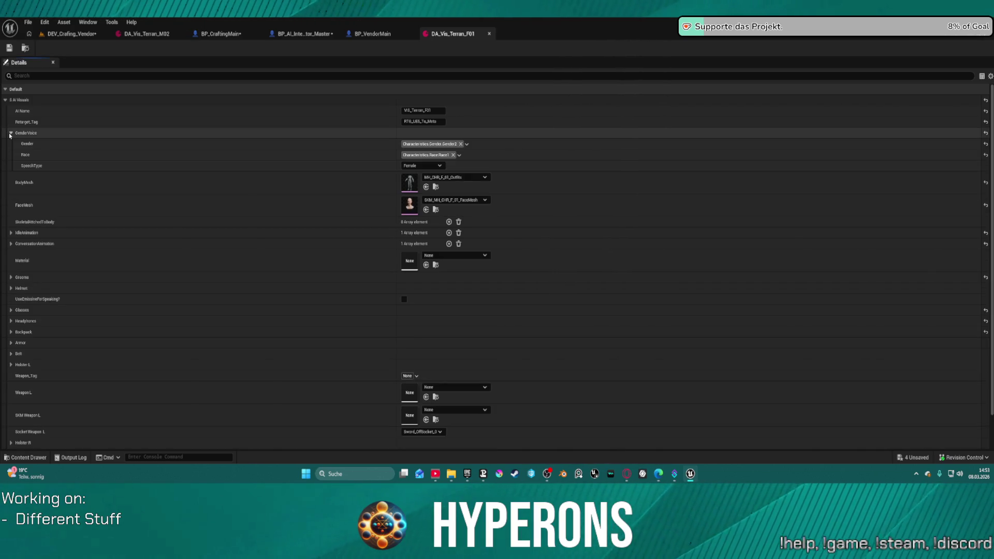
click(11, 133)
click(221, 34)
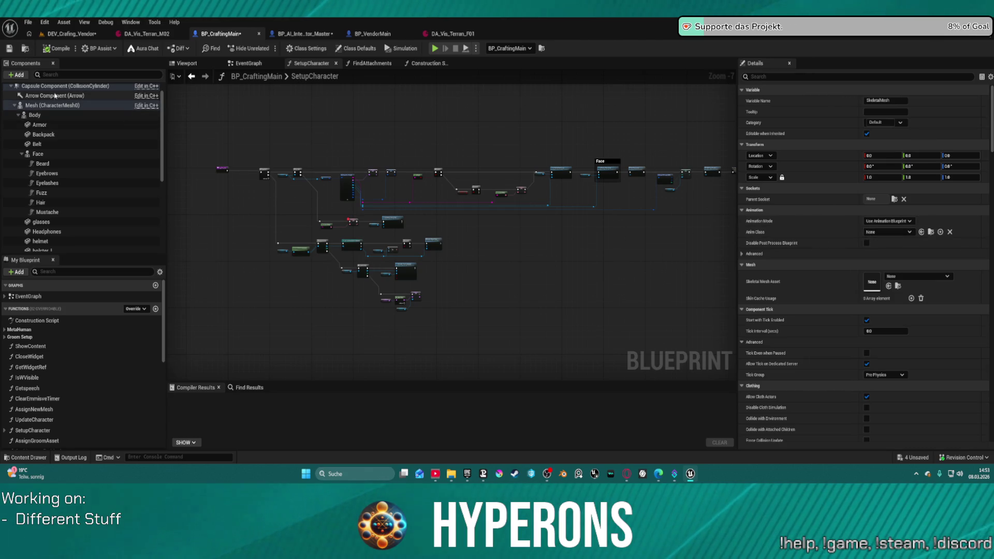
Step: Compare the Body and Mesh components of BP_CraftingMain and BP_AI_Interactor_Master
click(34, 115)
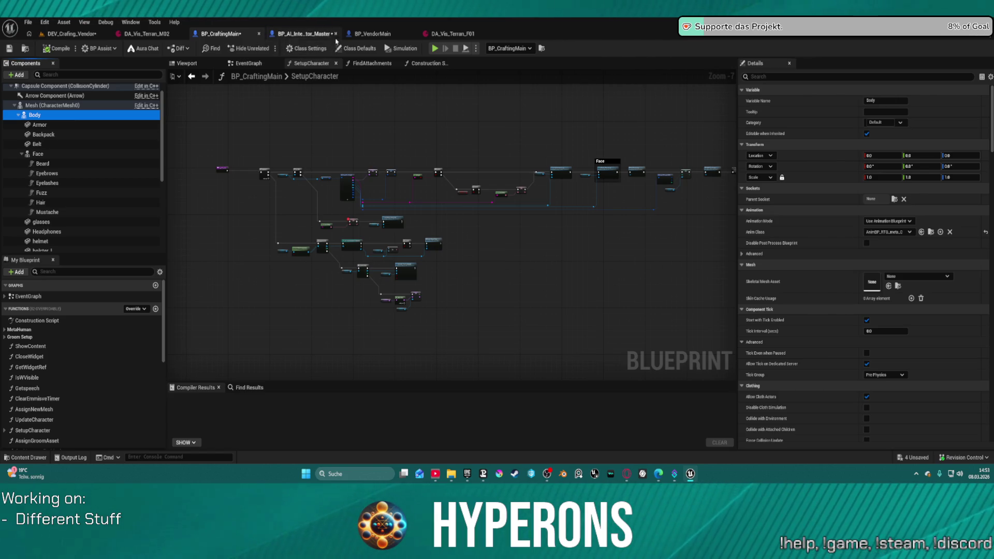
click(319, 35)
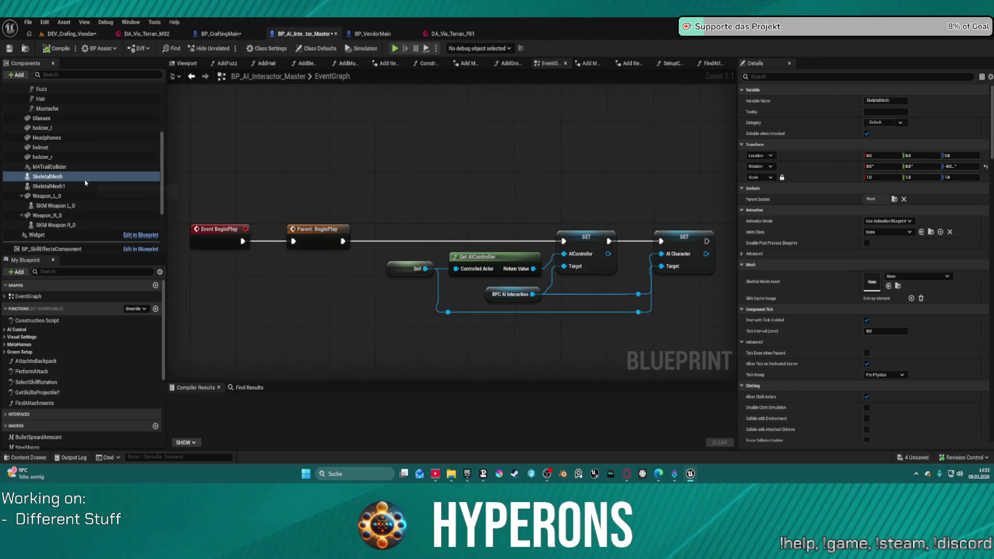
scroll(86, 182, up, 5)
click(45, 127)
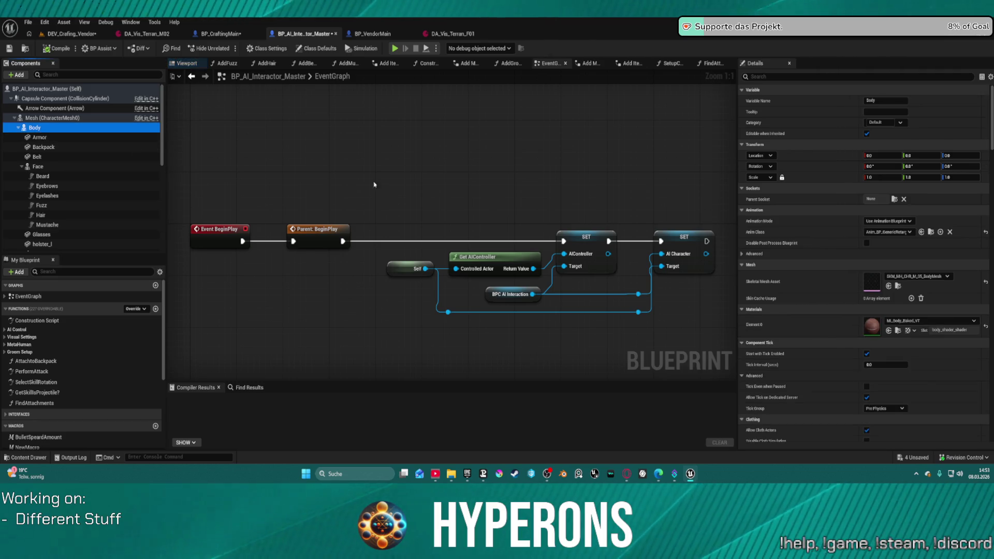
click(797, 238)
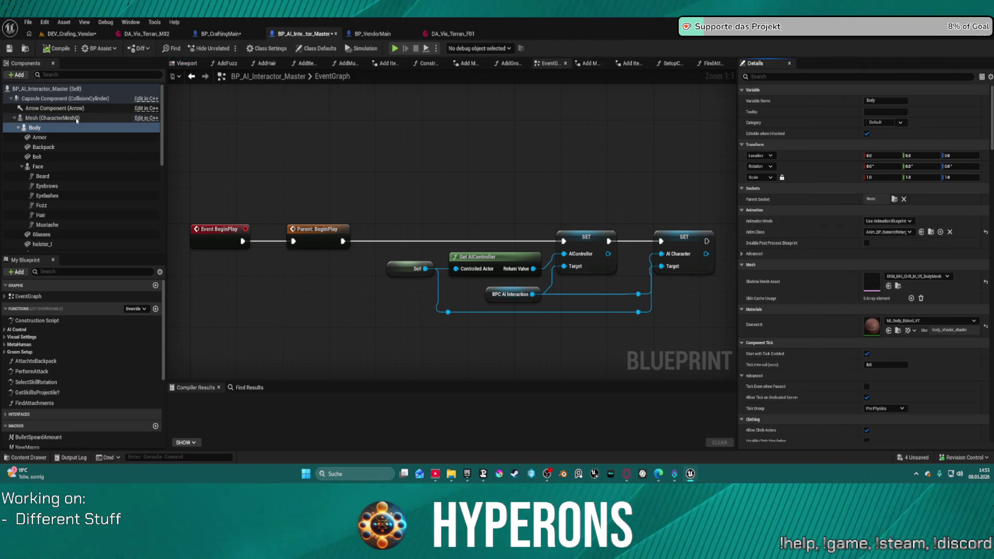
click(51, 118)
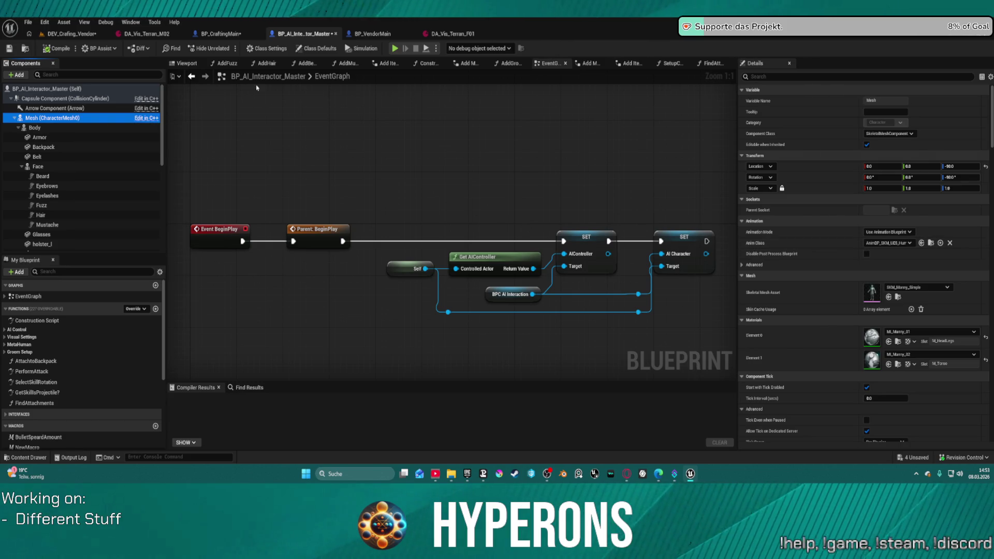
Step: Recheck BP_CraftingMain's character mesh and Body, compile, and return to the level
click(212, 34)
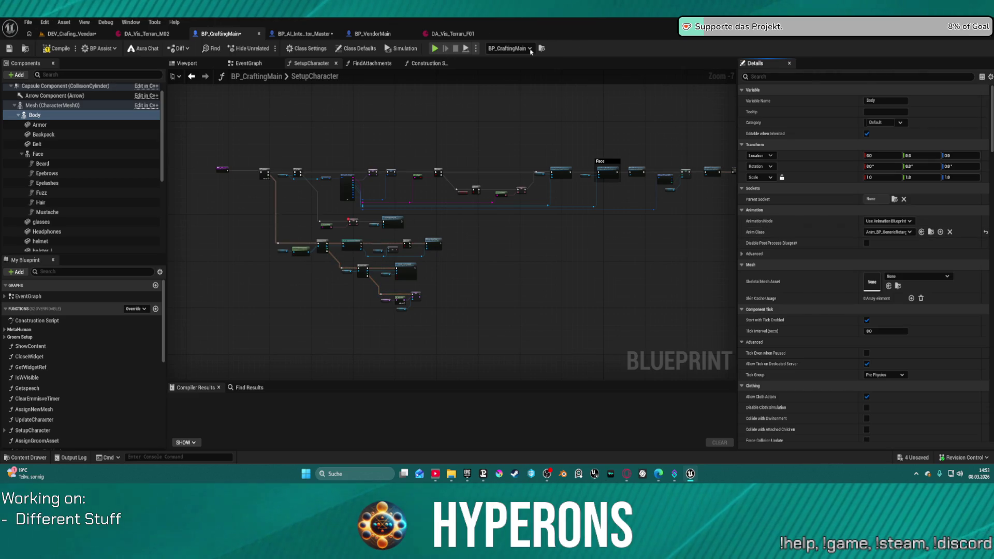
click(329, 34)
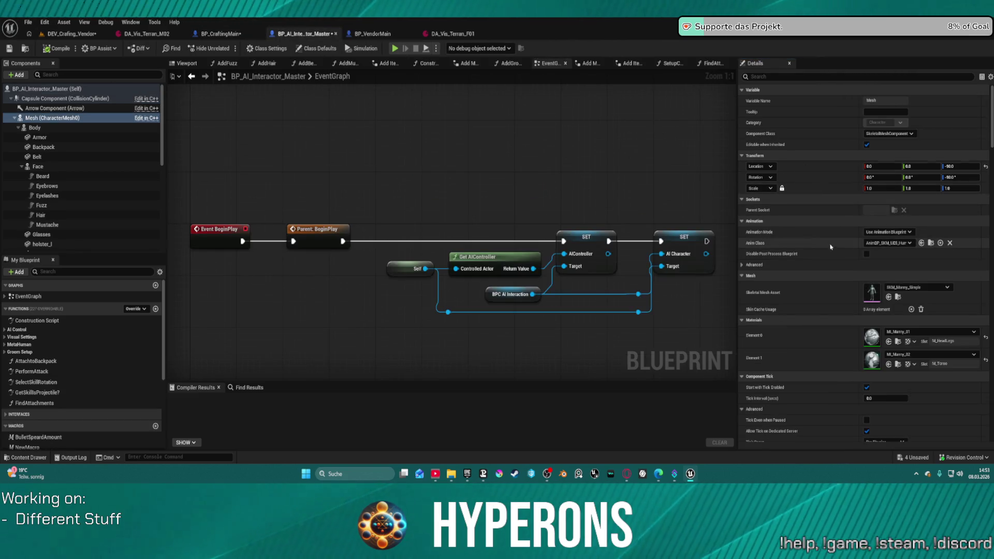
click(223, 34)
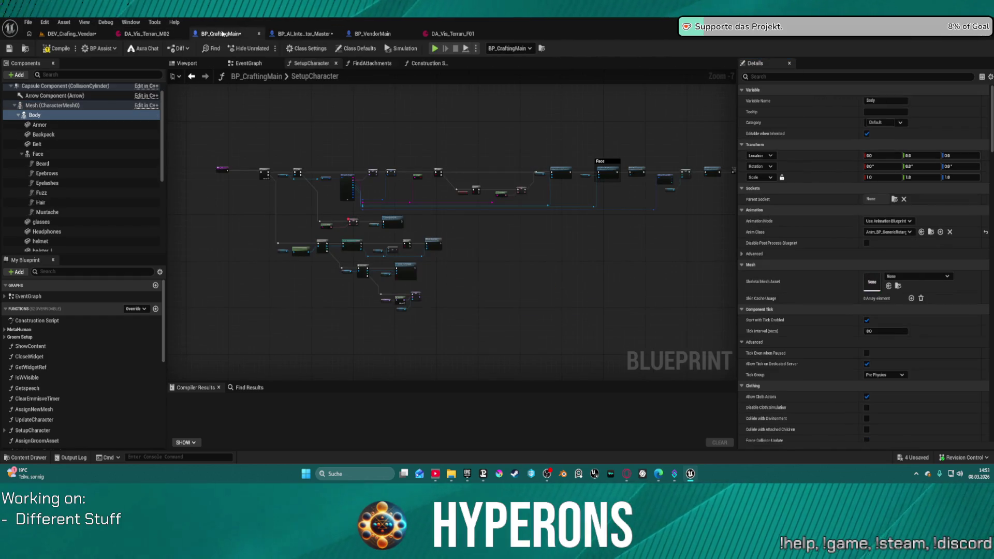
ctrl+click(49, 105)
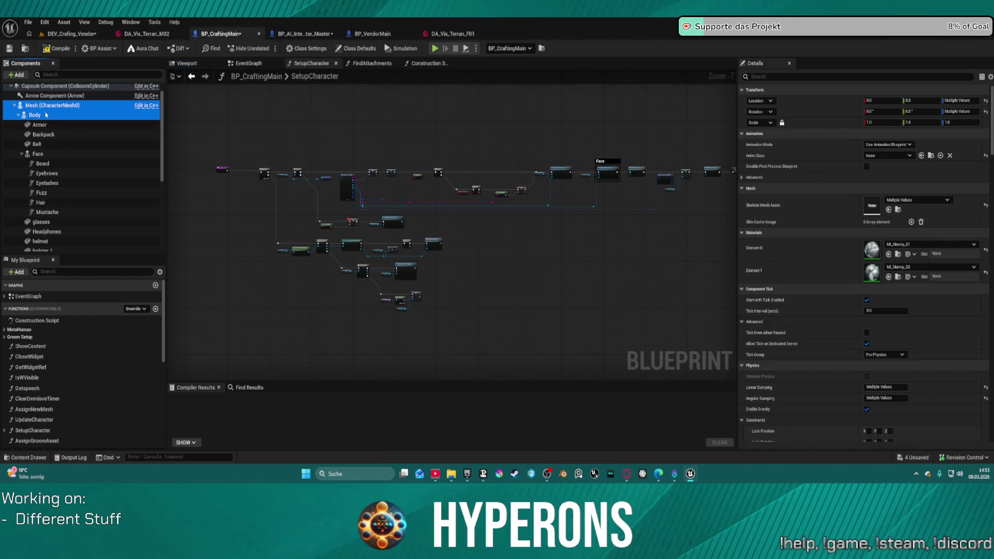
ctrl+click(46, 114)
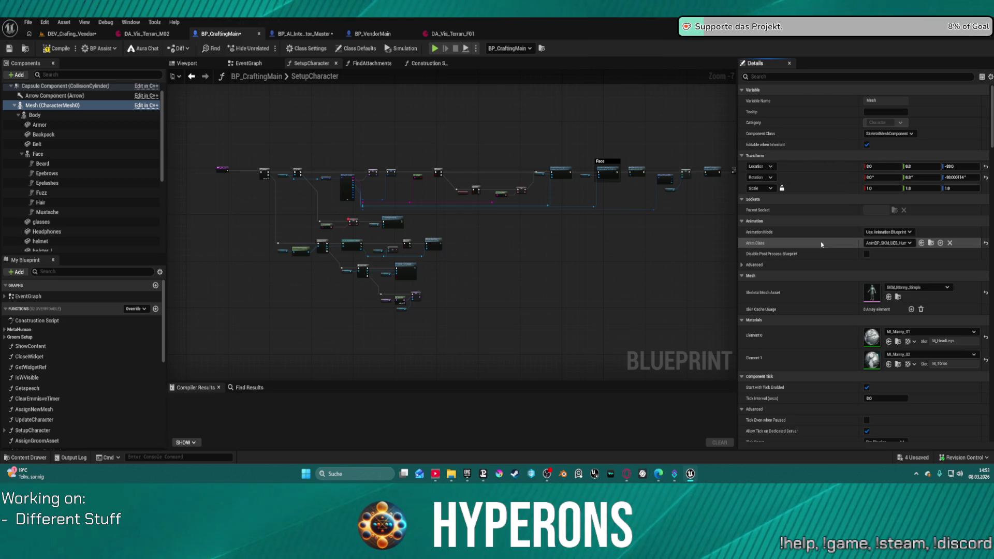
click(47, 115)
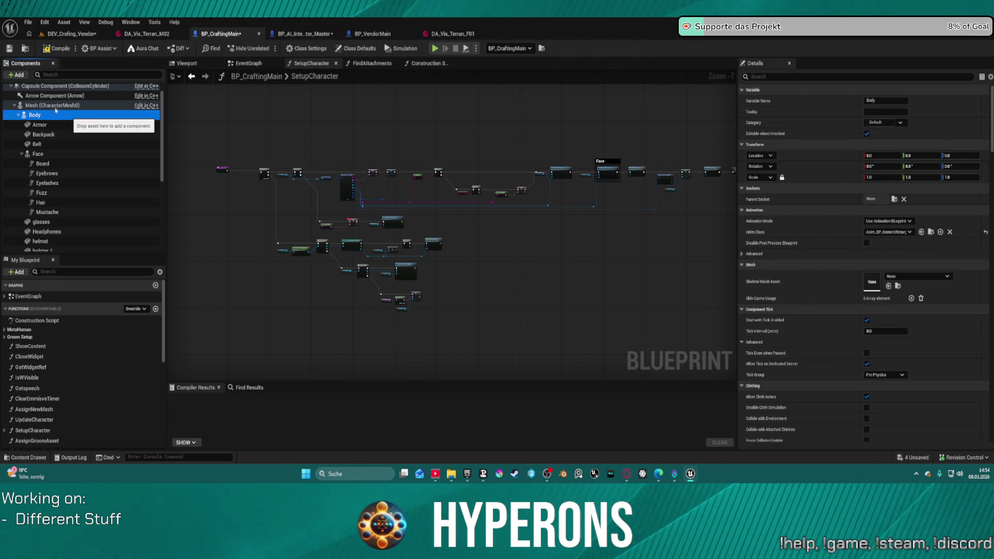
click(57, 49)
click(157, 34)
Step: Nudge the crafting character sideways in the level, undoing an accidental floor snap
click(72, 33)
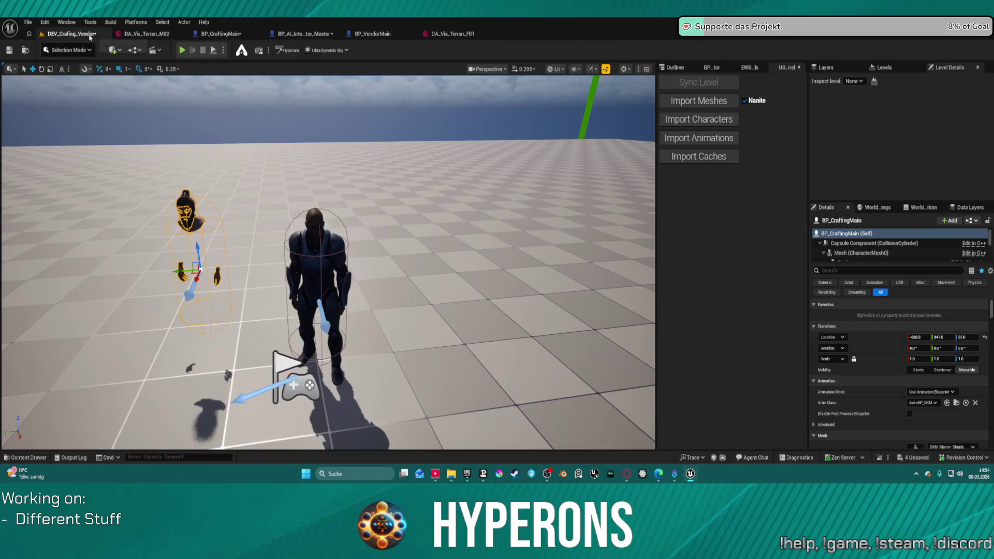
mouse_move(200, 270)
mouse_down()
mouse_move(213, 271)
mouse_move(175, 271)
mouse_up()
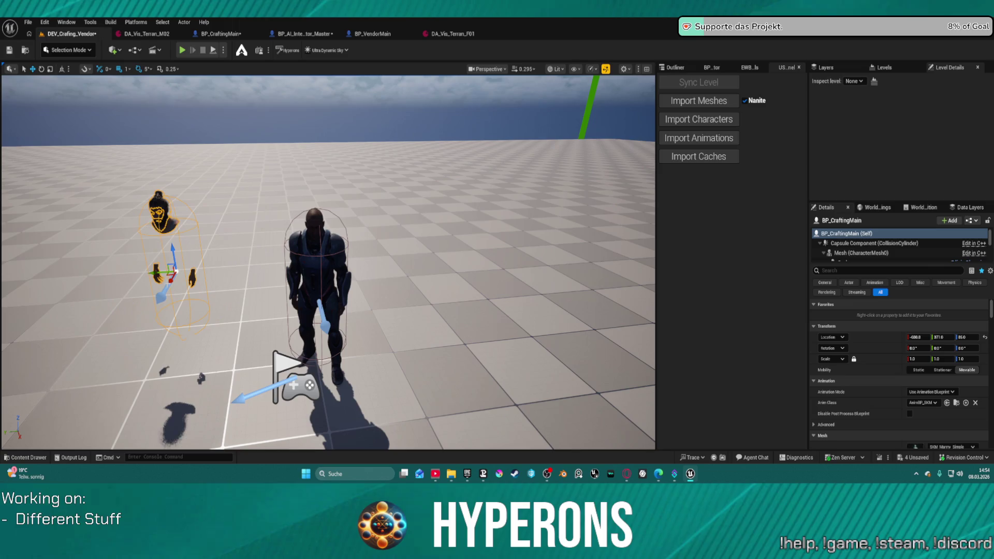
right_click(259, 159)
click(310, 284)
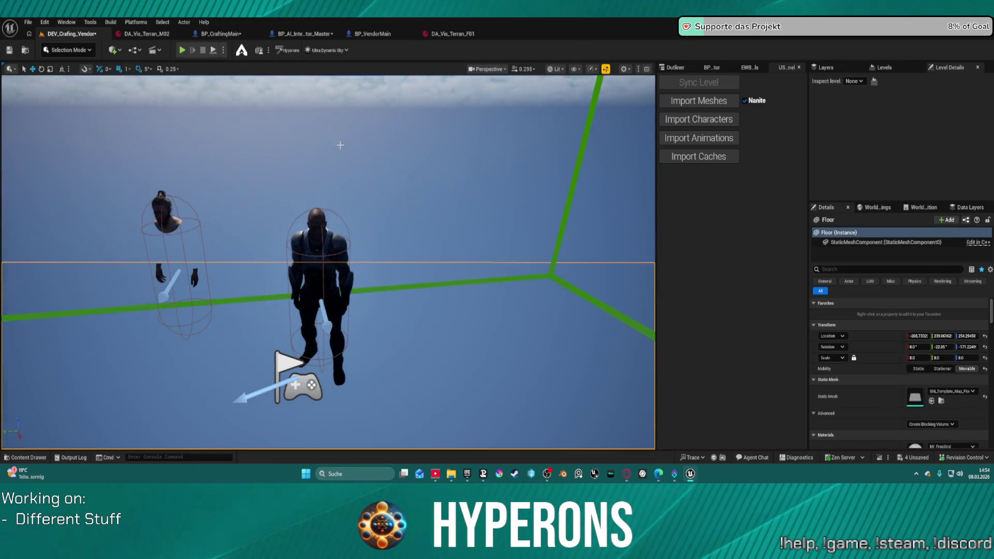
key(ctrl+z)
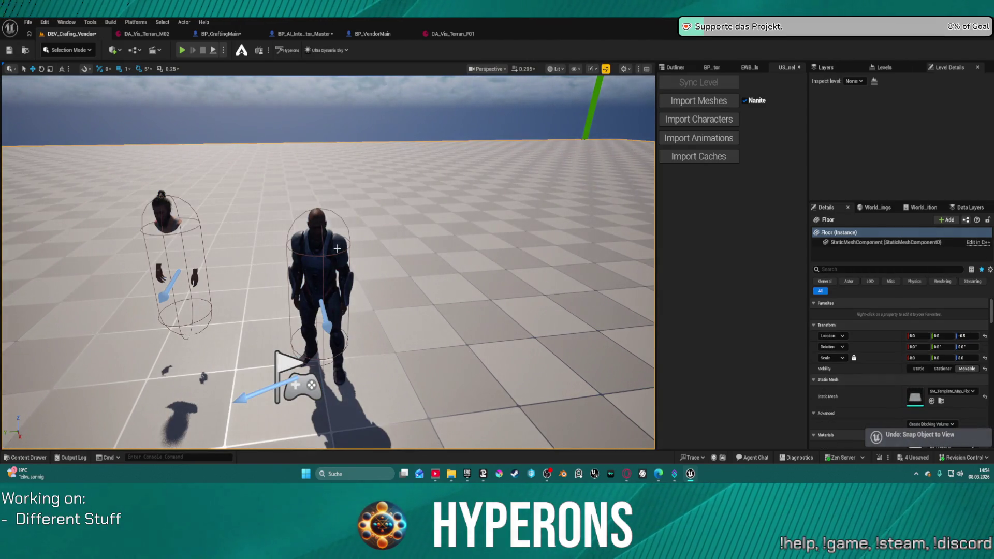
Step: Move the interactor character right and give it the DA_Vis_Terran_M02 Visual Data Asset
click(337, 249)
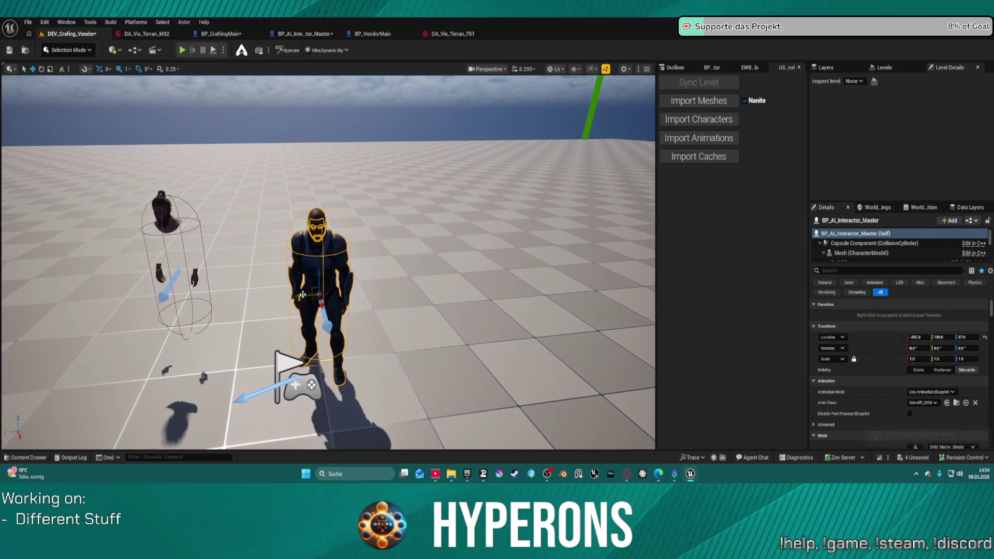
mouse_move(302, 294)
mouse_down()
mouse_move(396, 286)
mouse_move(600, 233)
mouse_up()
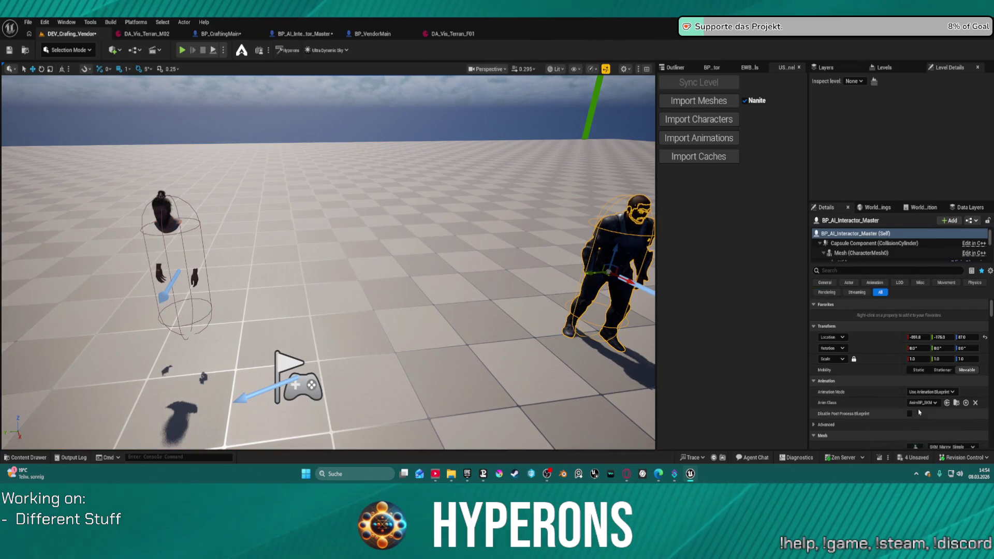
scroll(956, 370, down, 10)
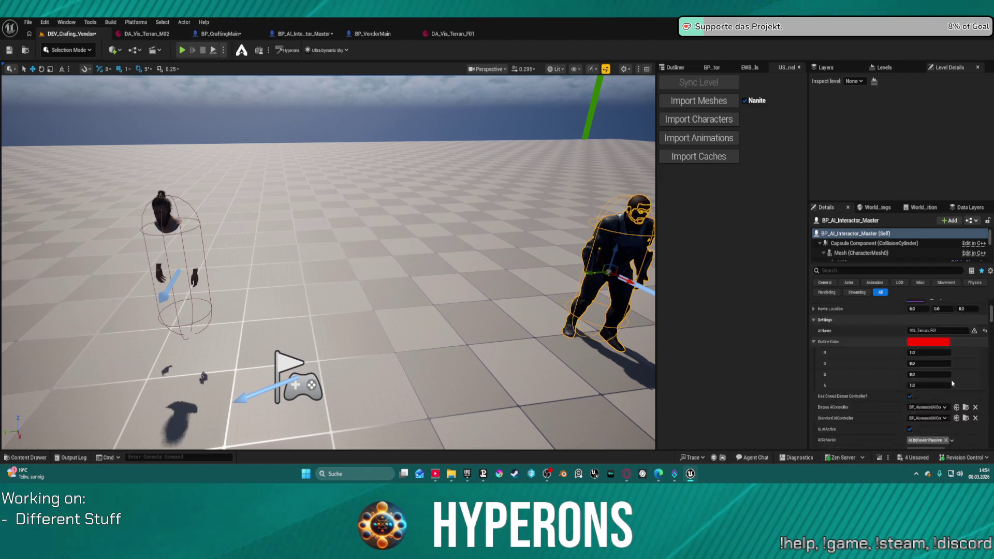
scroll(958, 373, down, 8)
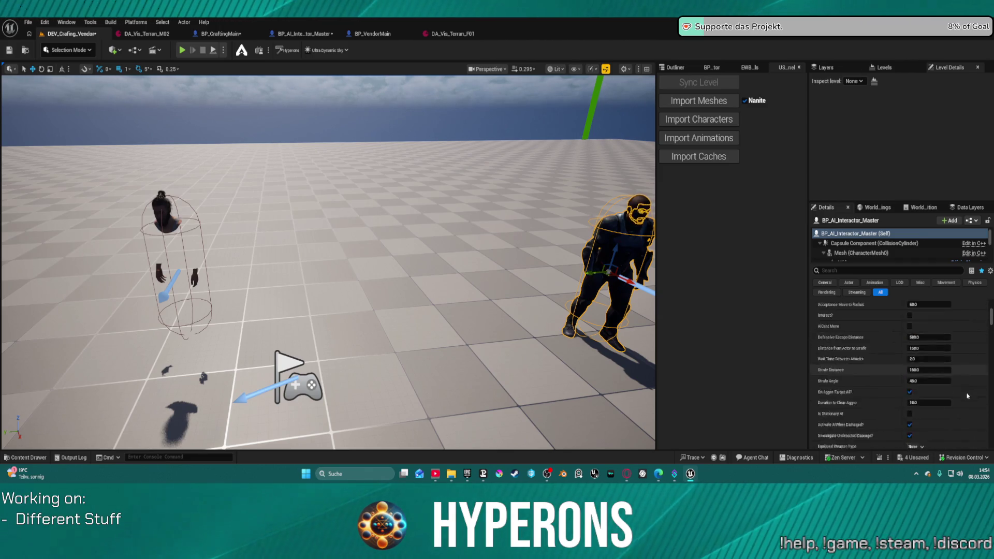
scroll(964, 383, down, 10)
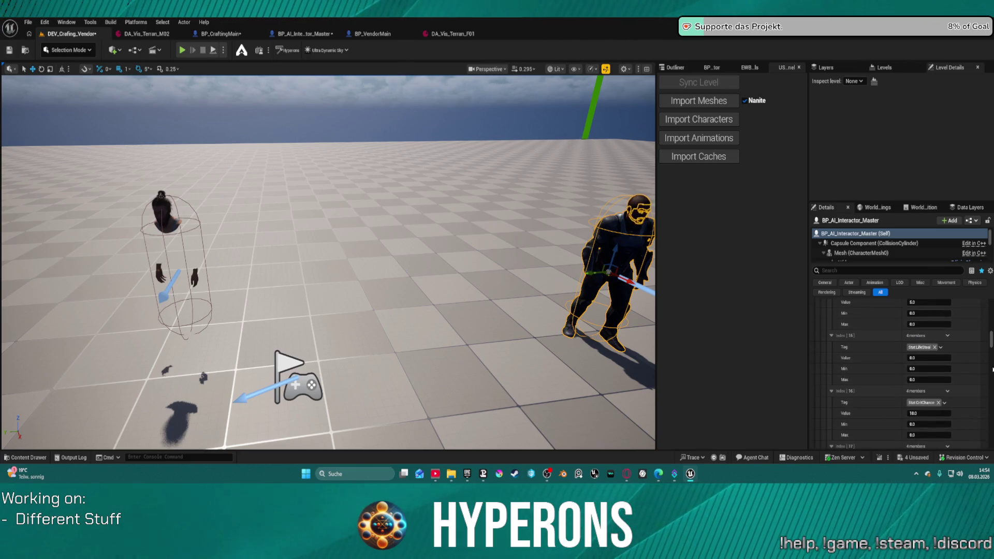
scroll(974, 362, down, 5)
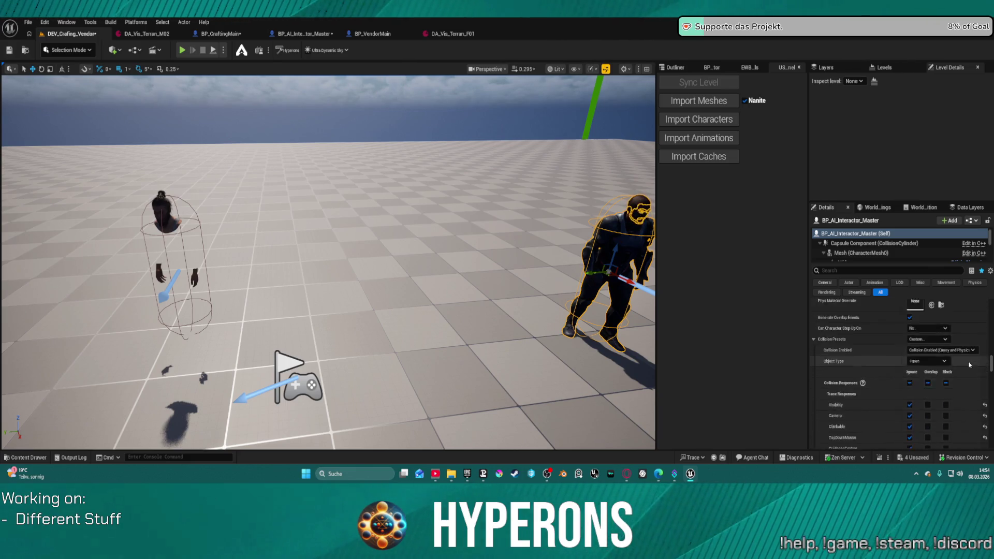
scroll(963, 332, up, 5)
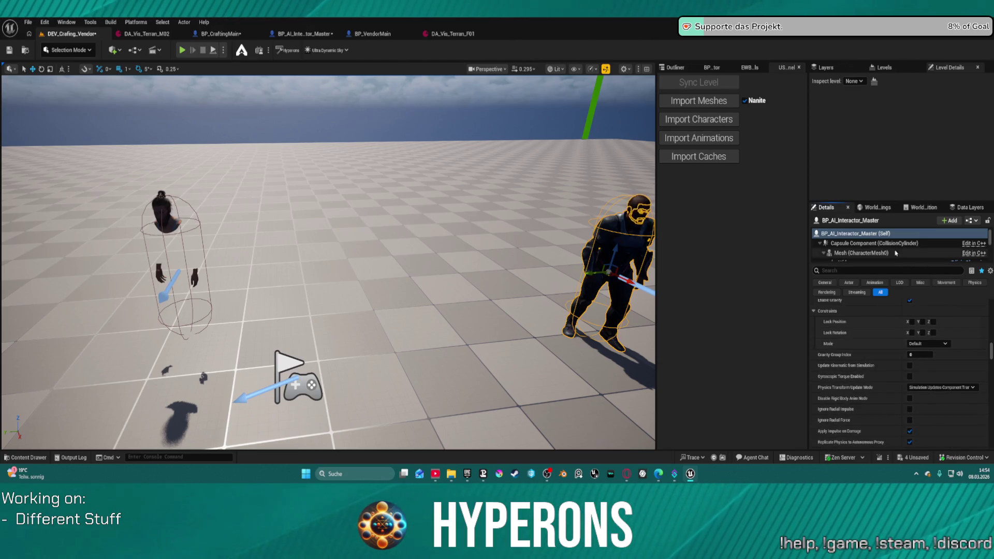
text(vius)
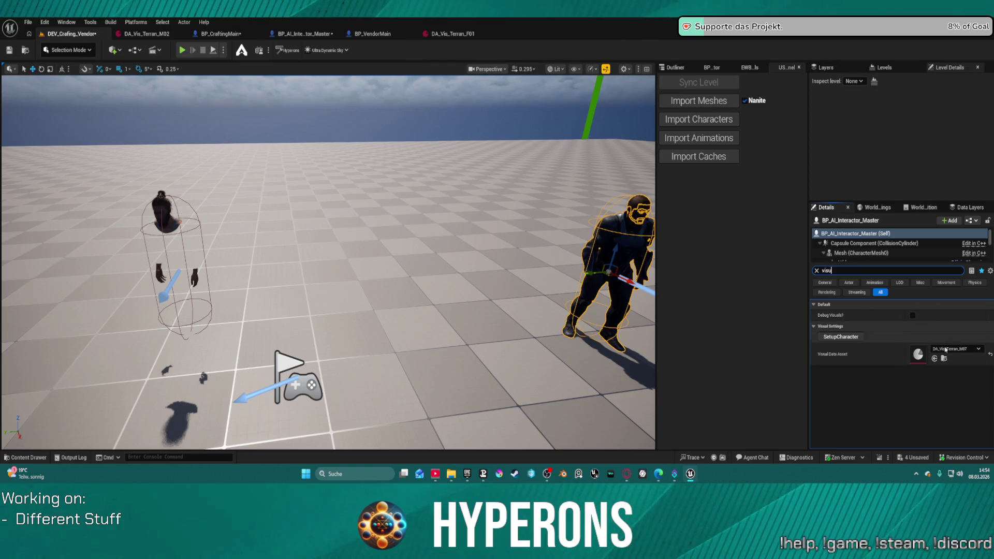
click(945, 350)
click(940, 261)
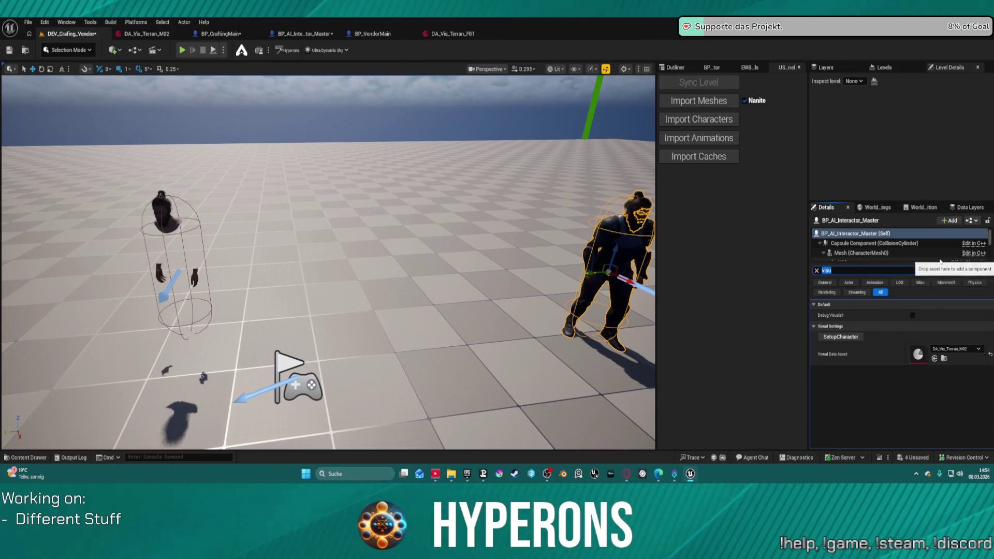
Step: Move the BP_CraftingMain character to the right, then go back to its blueprint
click(362, 233)
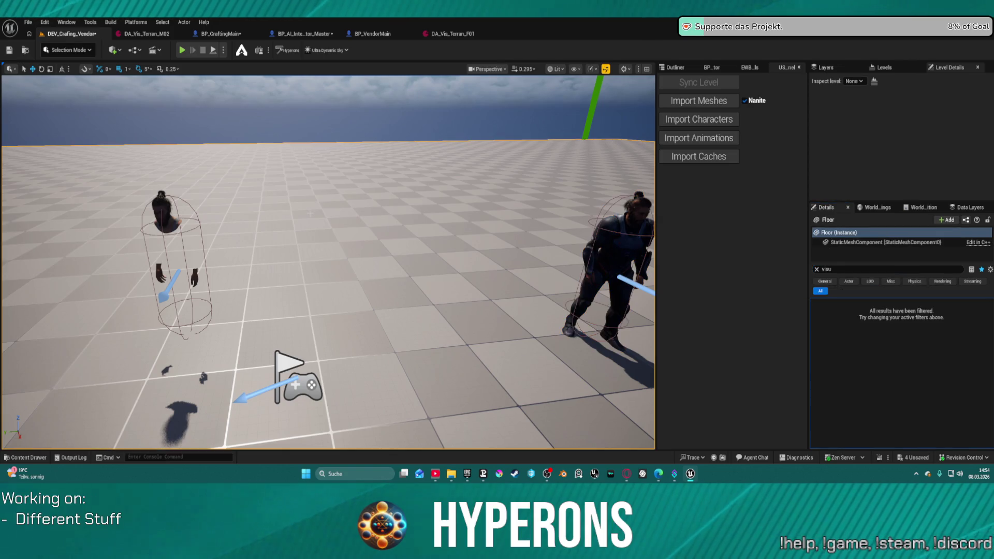
click(178, 270)
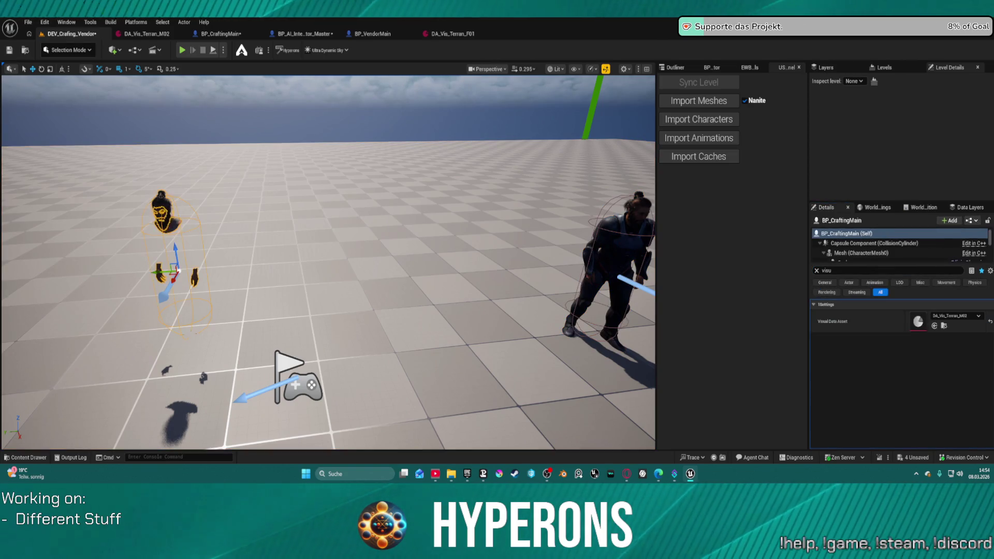
mouse_move(176, 270)
mouse_down()
mouse_move(215, 270)
mouse_move(217, 311)
mouse_move(331, 308)
mouse_move(334, 352)
mouse_move(311, 269)
mouse_move(321, 321)
mouse_move(331, 326)
mouse_move(324, 315)
mouse_move(376, 209)
mouse_up()
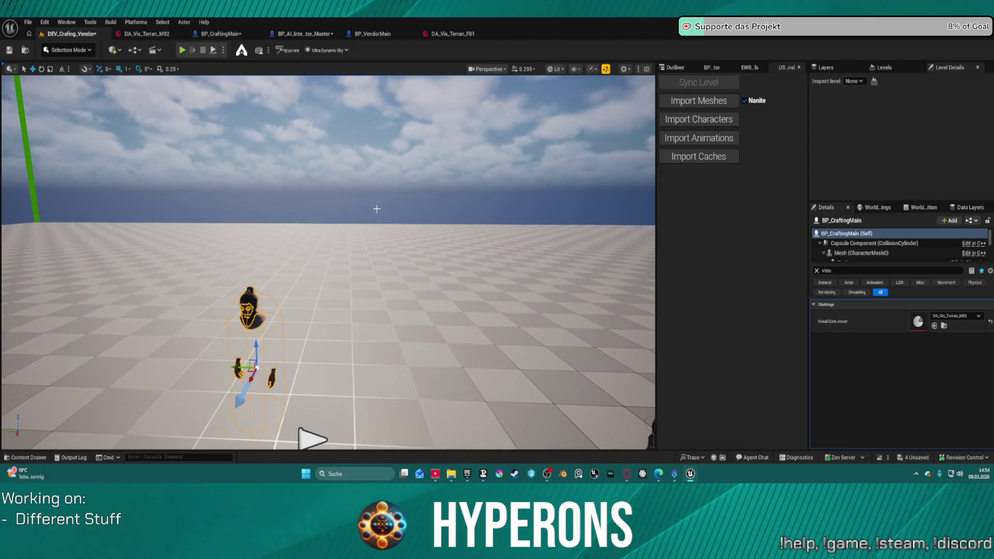
click(222, 33)
scroll(77, 166, down, 3)
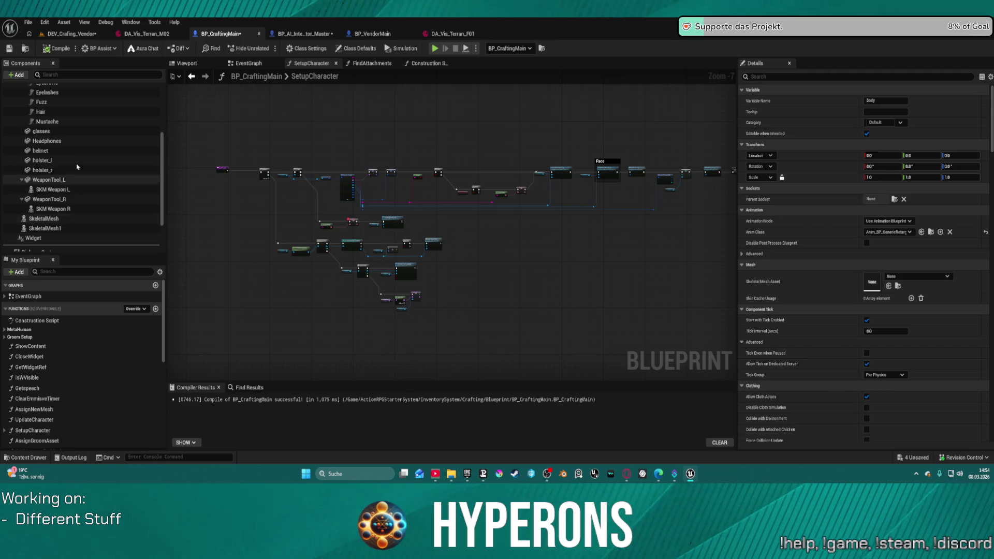
Step: Set SkeletalMesh and SkeletalMesh1 to Custom collision with every response on Ignore
click(80, 229)
ctrl+click(82, 218)
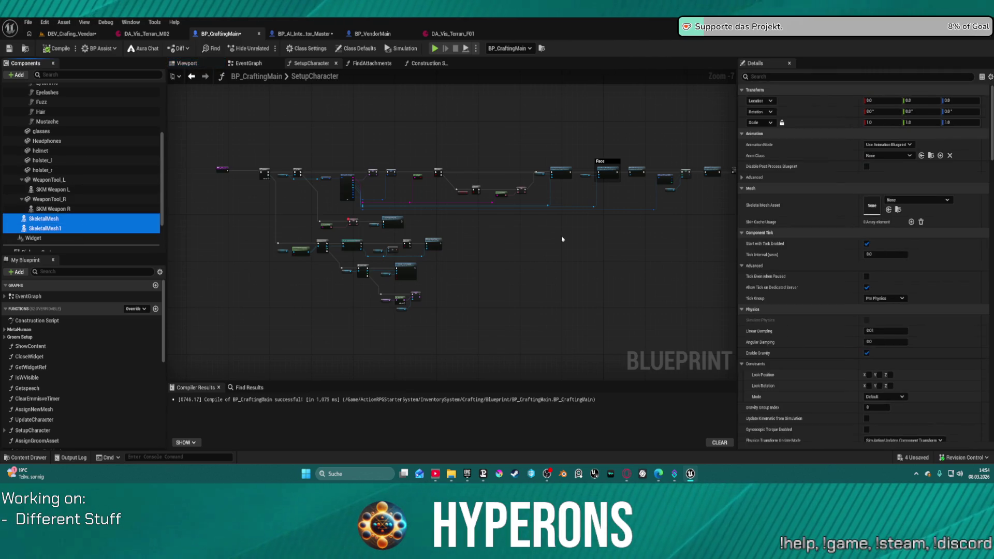
scroll(905, 310, down, 10)
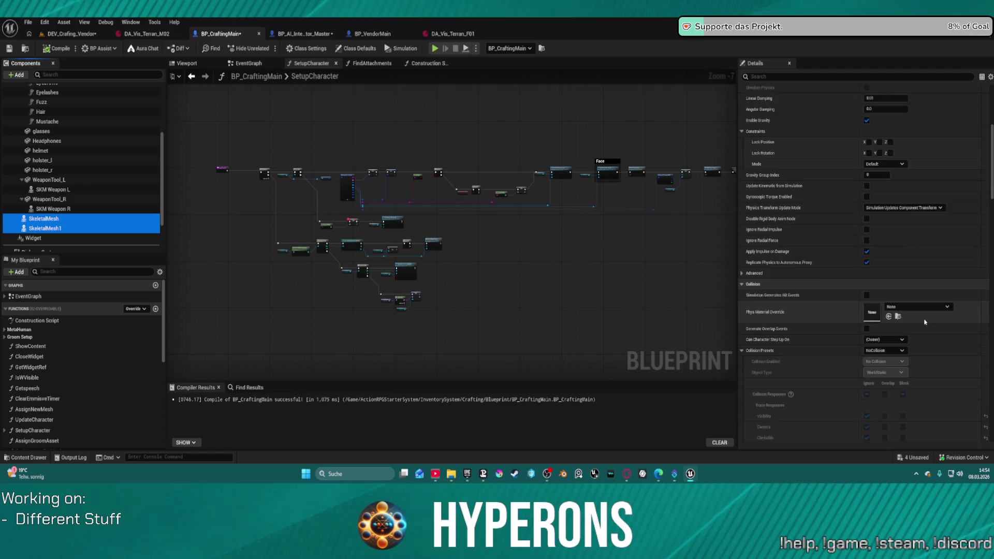
click(901, 311)
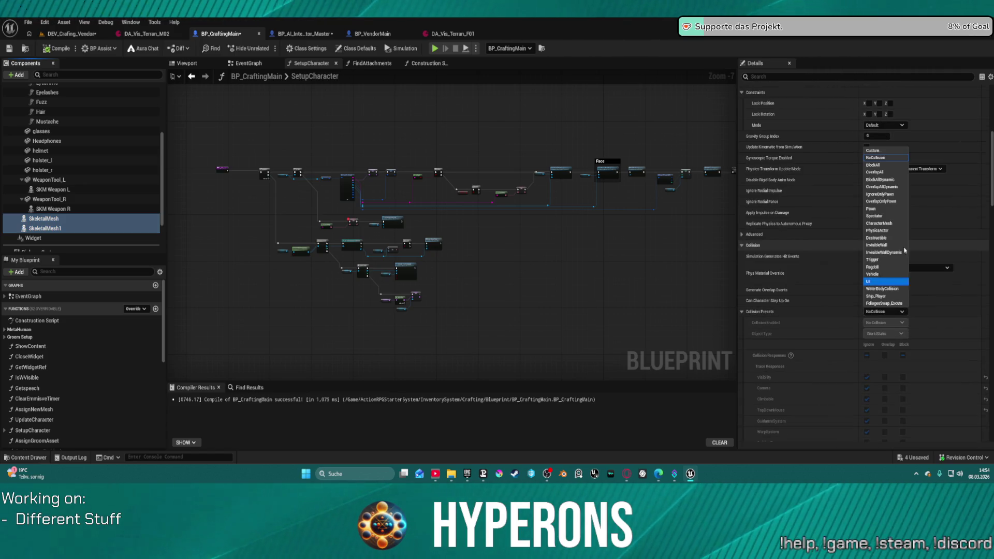
click(883, 158)
scroll(921, 339, down, 7)
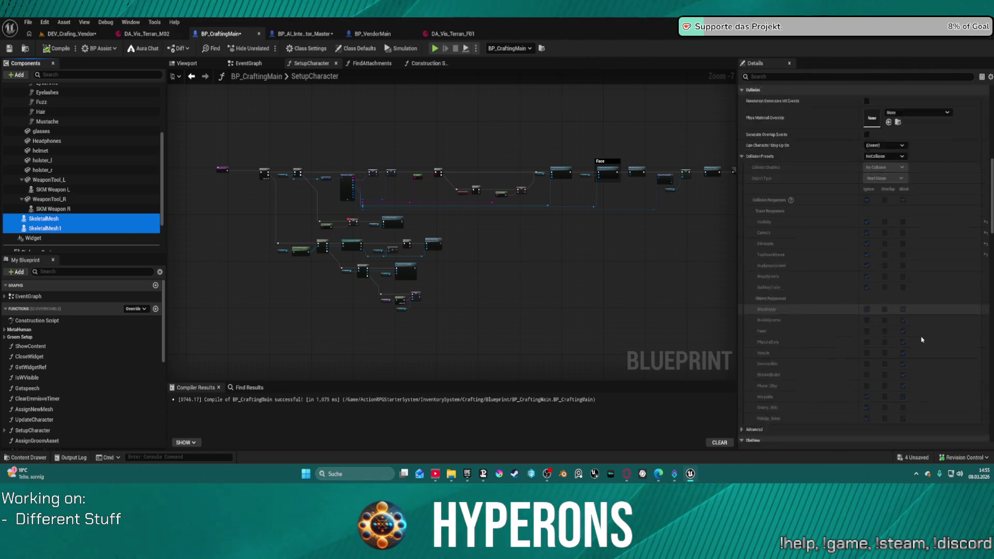
scroll(921, 339, up, 2)
click(885, 170)
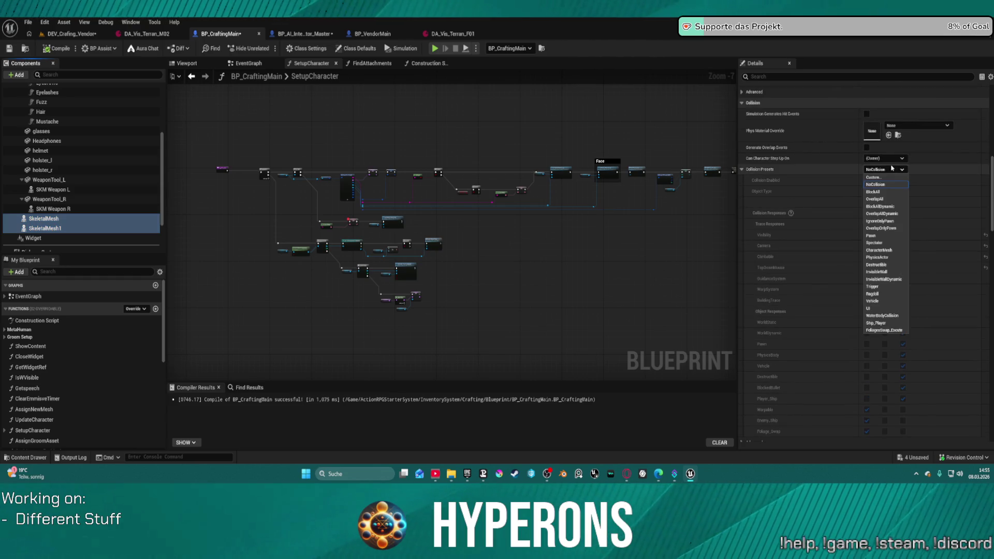
click(879, 178)
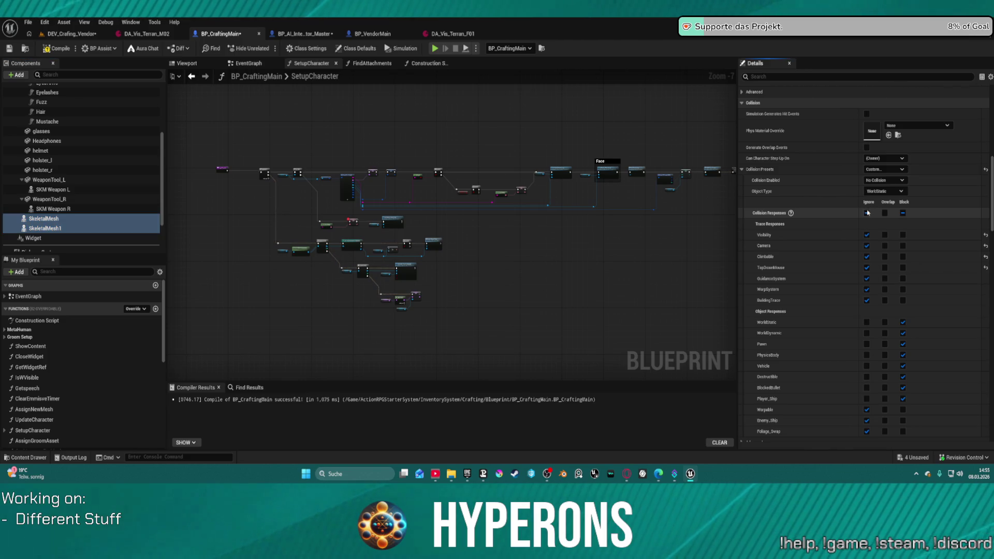
click(867, 213)
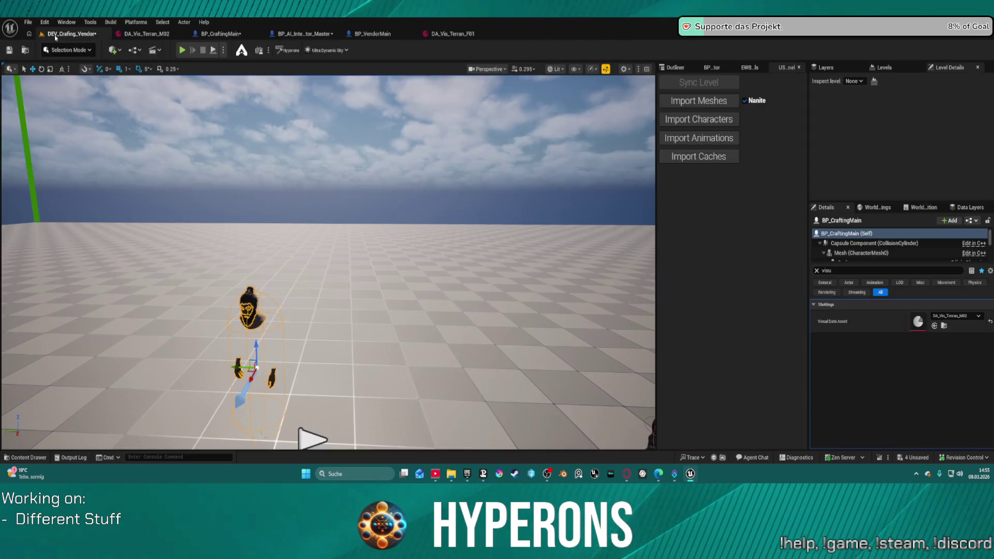
Step: Check the crafting character in the level, shift it slightly left, and return to the blueprint
click(71, 34)
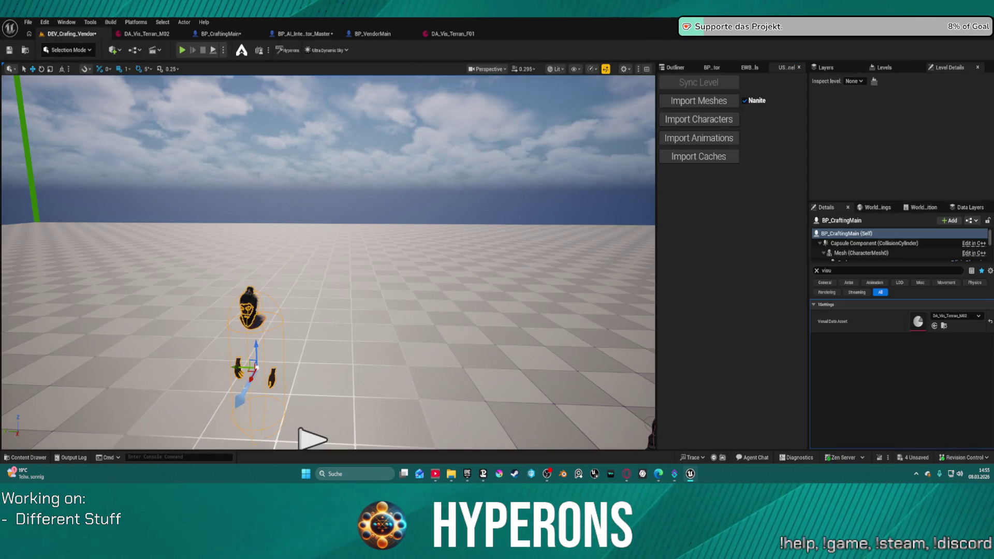
mouse_move(235, 366)
mouse_down()
mouse_move(210, 369)
mouse_move(225, 374)
mouse_up()
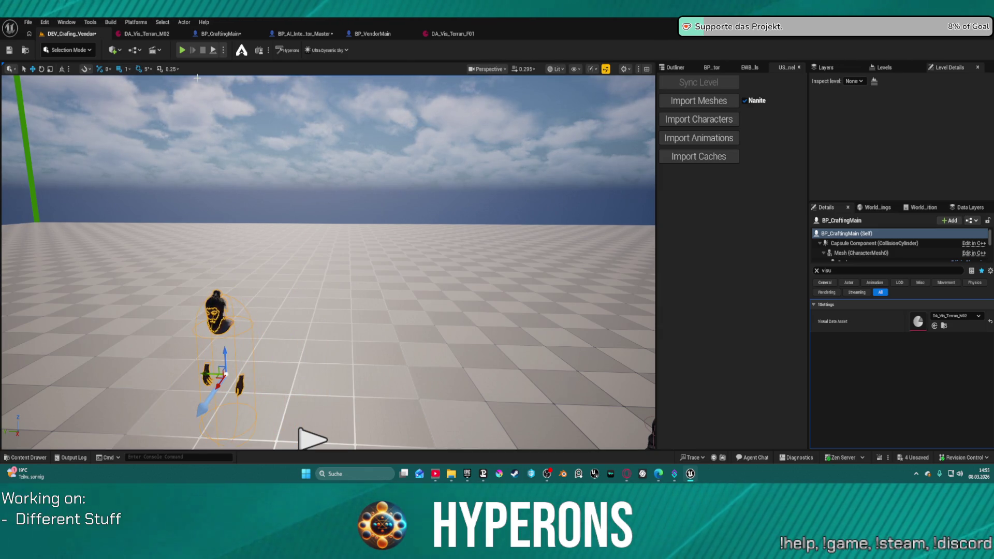
click(221, 34)
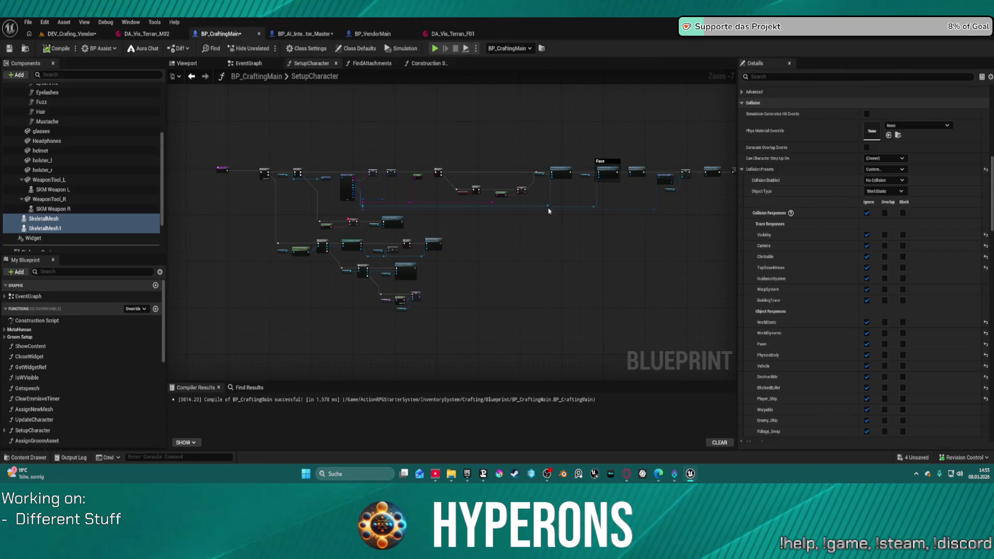
Step: Open the FindAttachments function and navigate to the Attach Component To Component node
scroll(548, 211, up, 5)
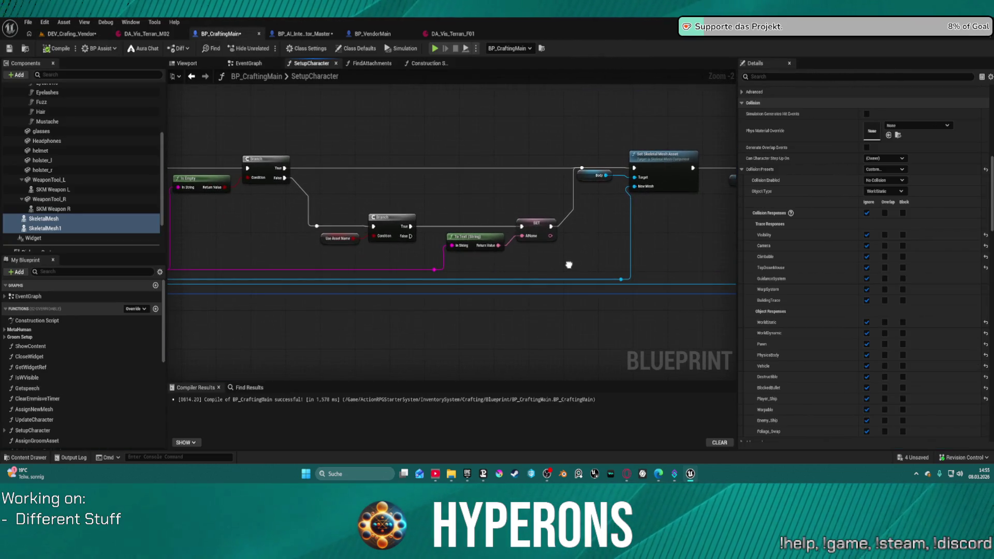
drag(569, 264, 122, 241)
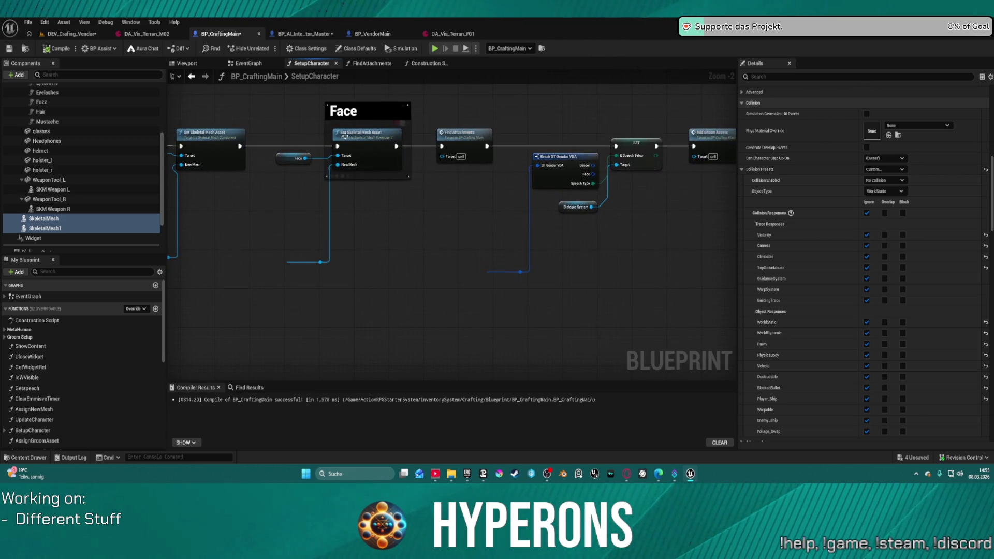
double_click(452, 140)
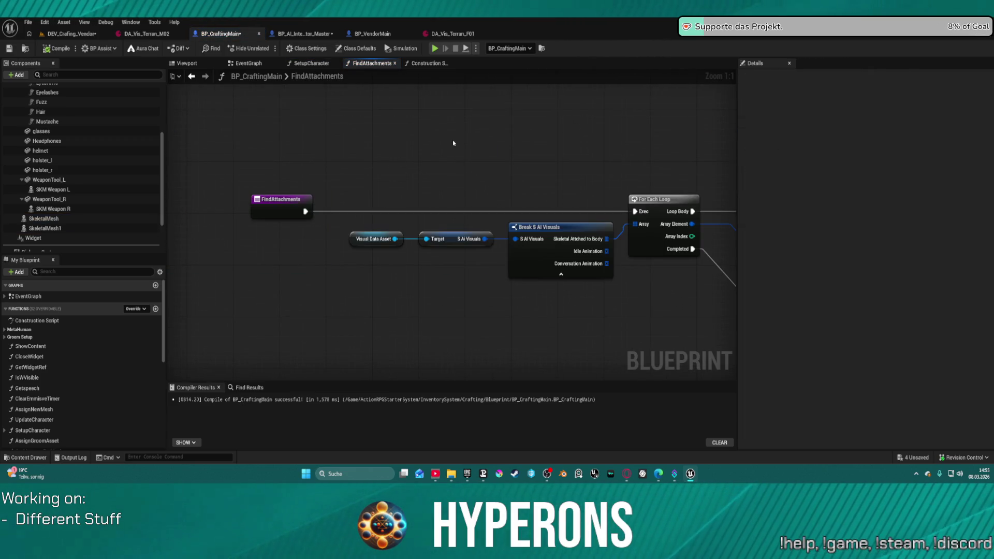
mouse_move(452, 143)
mouse_down()
mouse_move(430, 171)
mouse_move(272, 164)
mouse_move(177, 182)
mouse_move(461, 273)
mouse_up()
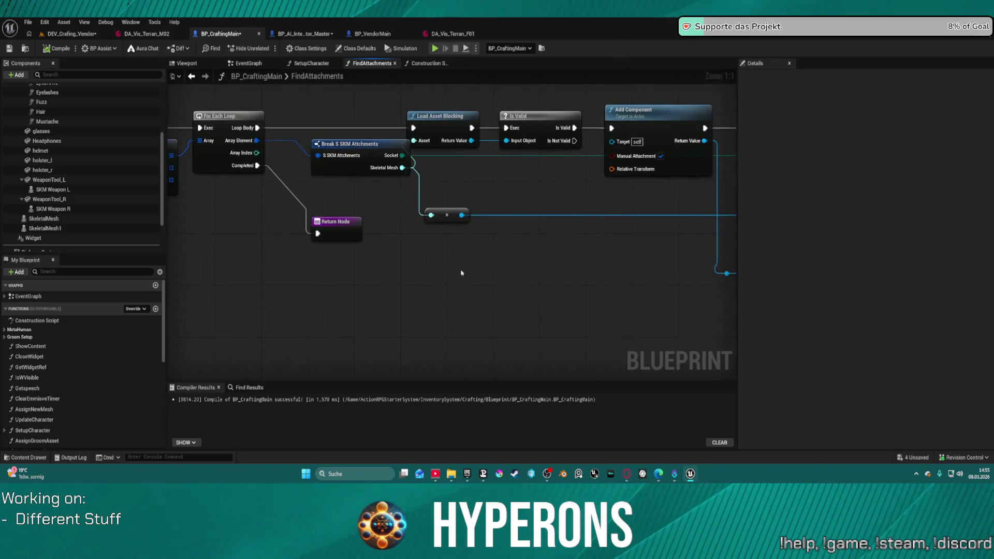
click(651, 127)
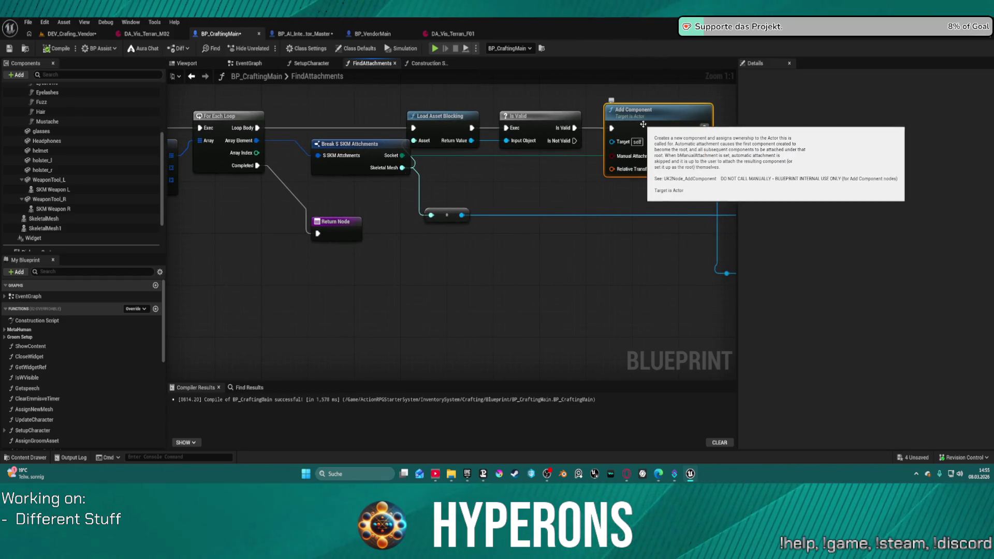
drag(415, 199, 326, 177)
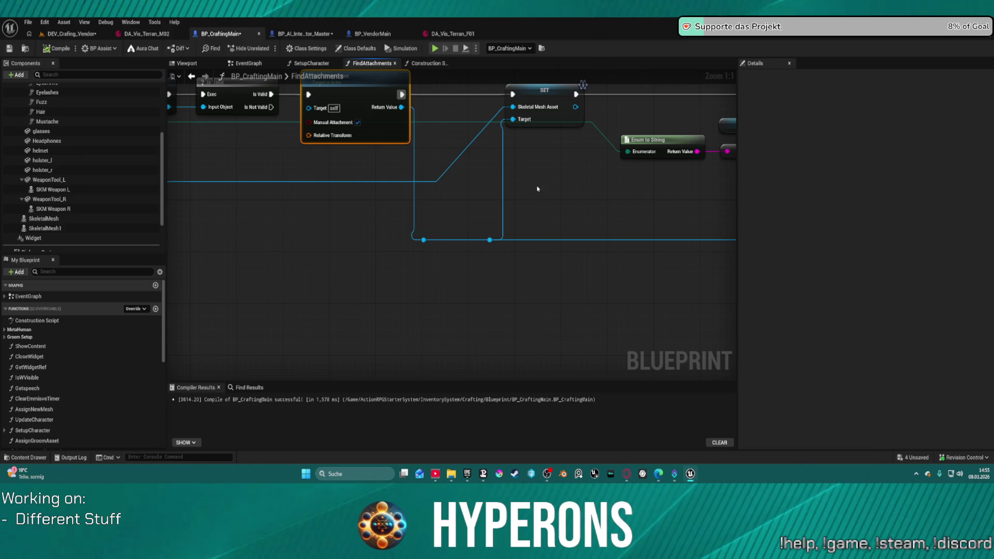
drag(537, 188, 306, 227)
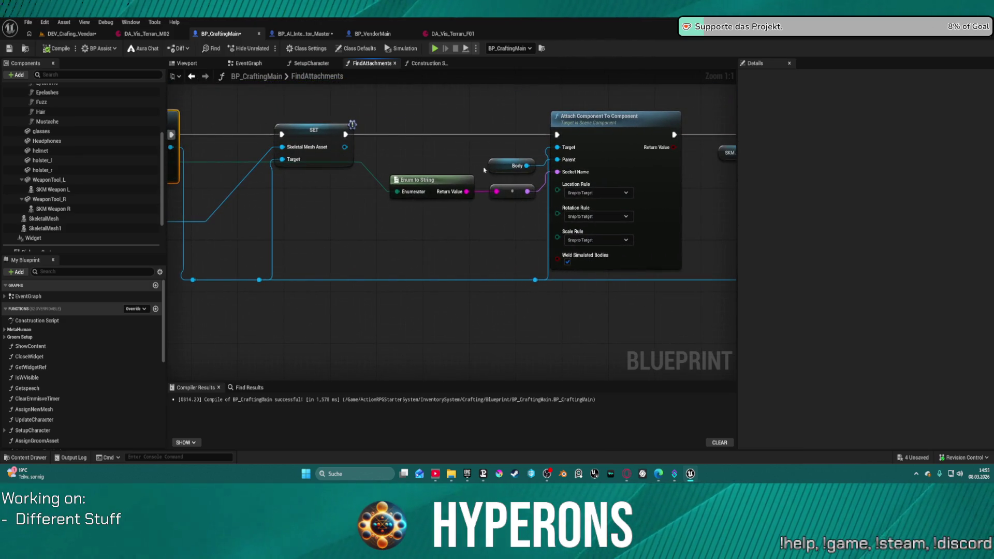
Step: Swap the old Body node for a fresh Body getter and breakpoint Attach Component To Component
click(510, 166)
drag(510, 166, 443, 137)
key(Delete)
scroll(53, 111, up, 3)
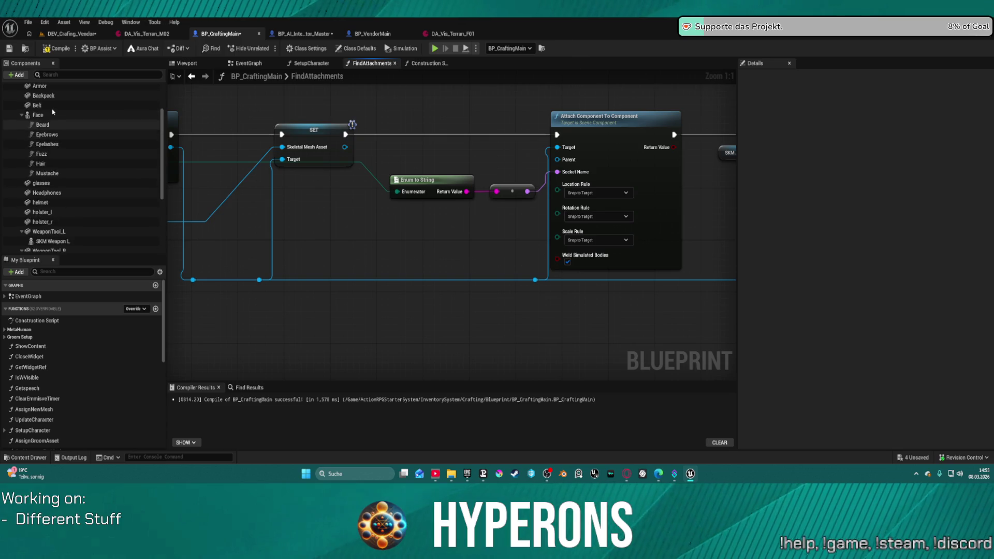
scroll(53, 112, up, 2)
mouse_move(35, 102)
mouse_down()
mouse_move(499, 187)
mouse_move(558, 159)
mouse_up()
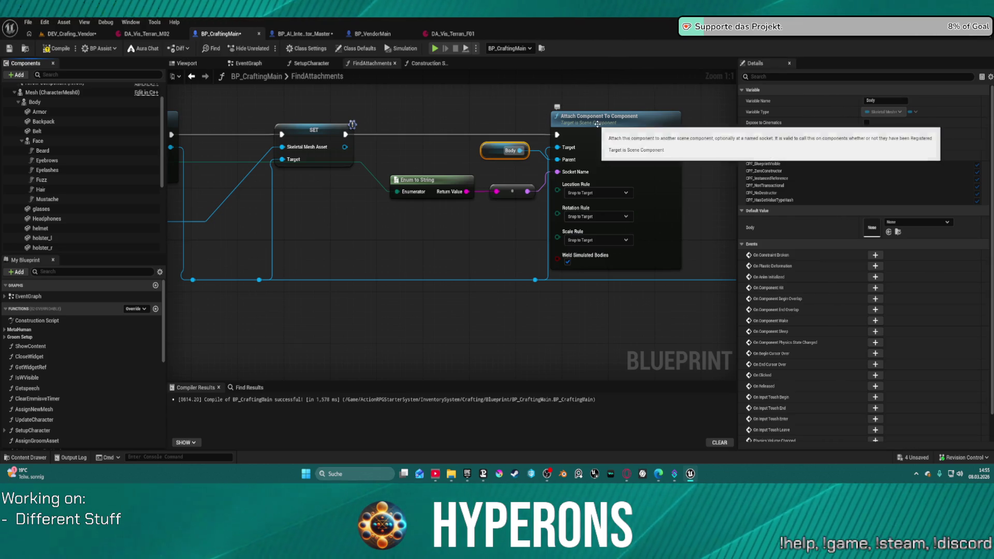
right_click(617, 128)
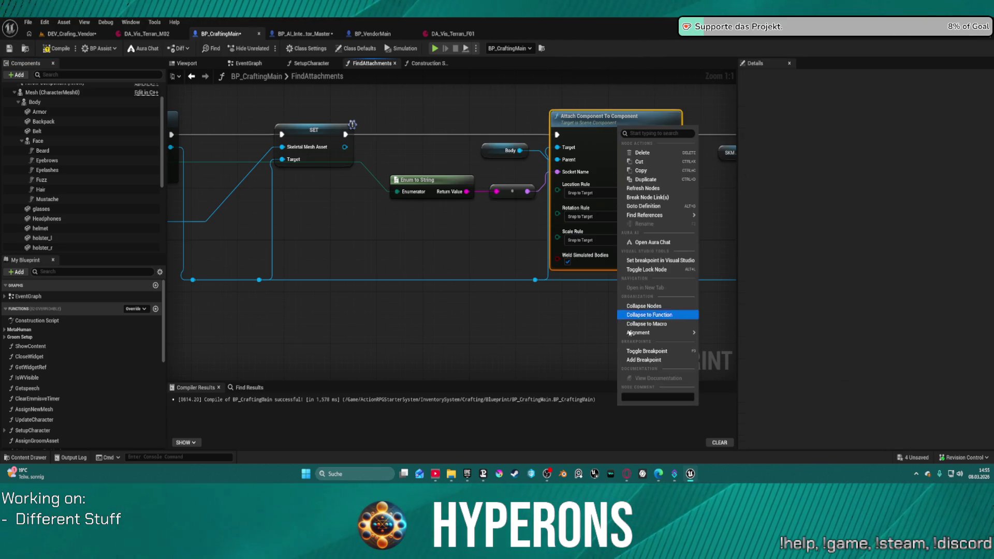
click(627, 358)
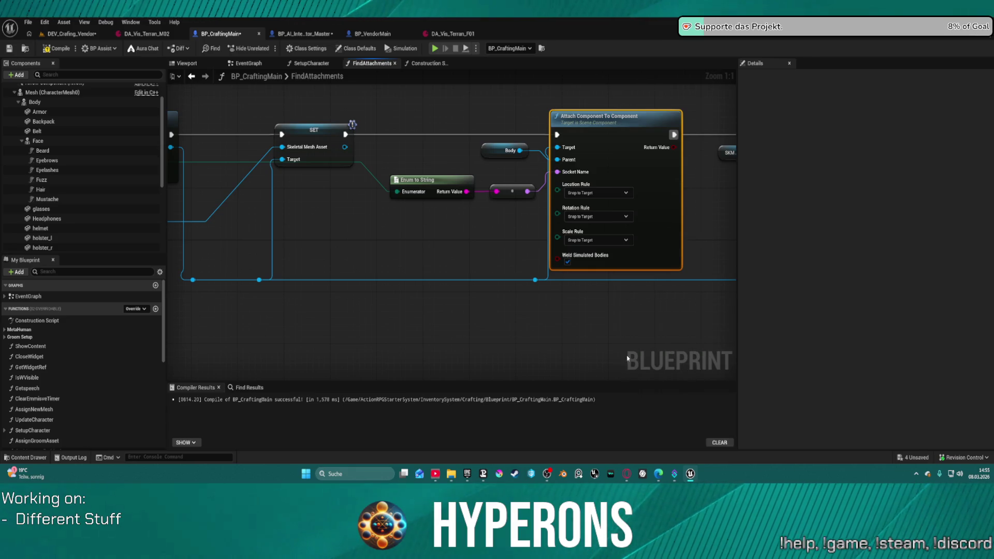
Step: Play until the Attach Component breakpoint pauses execution and inspect the pin values
click(62, 49)
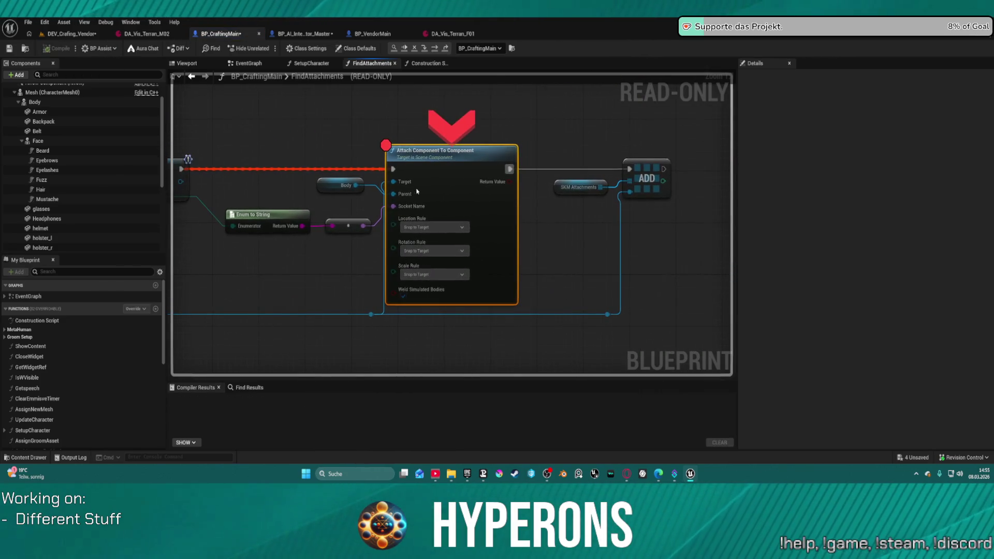
mouse_move(400, 183)
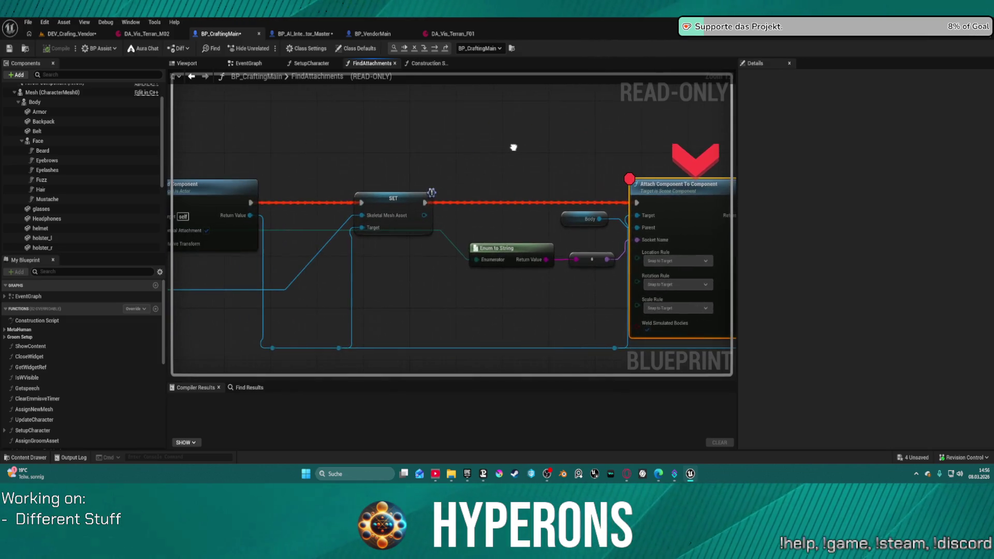
mouse_move(671, 131)
mouse_down()
mouse_move(663, 118)
mouse_move(770, 106)
mouse_move(712, 95)
mouse_move(340, 97)
mouse_up()
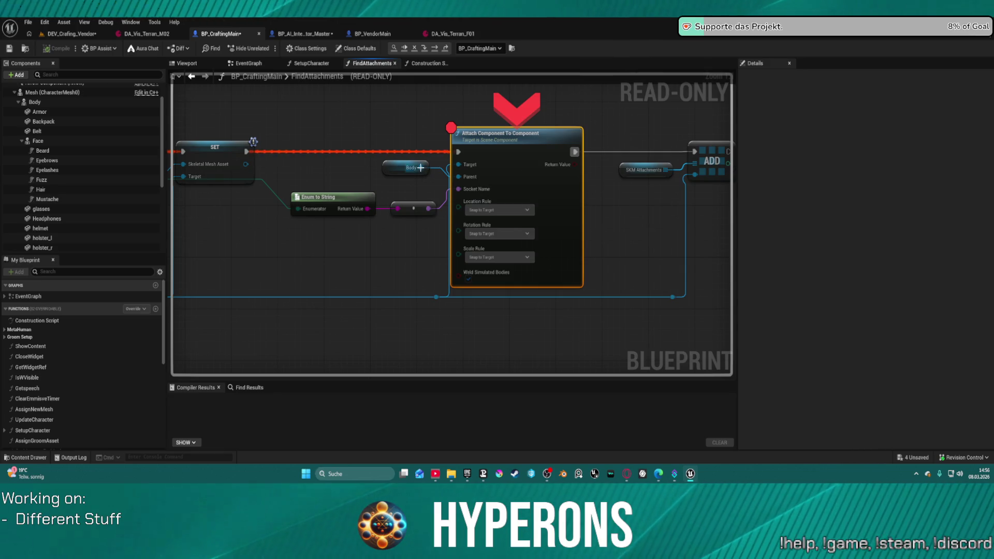
mouse_move(421, 167)
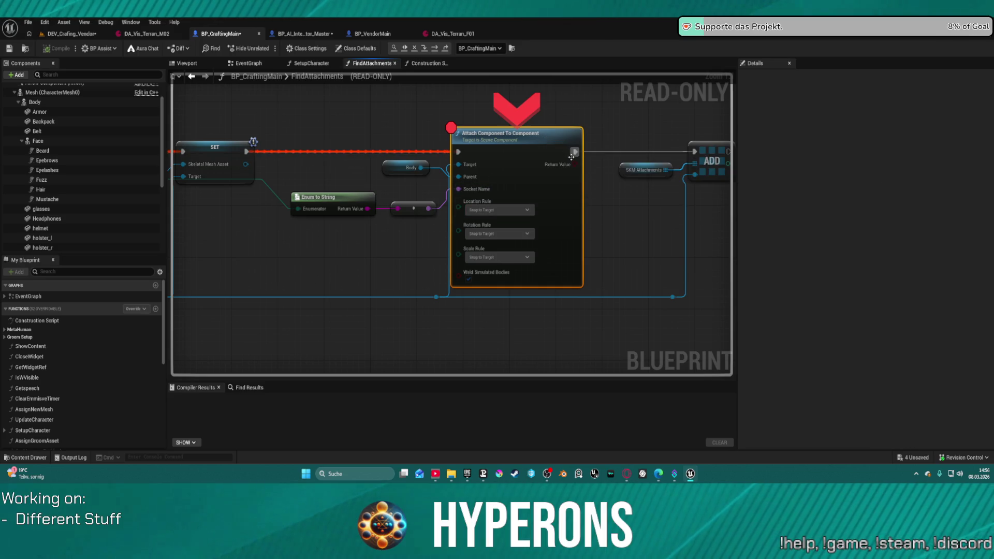
Step: Step over nodes past the SET node through to the function's Return Node
click(446, 49)
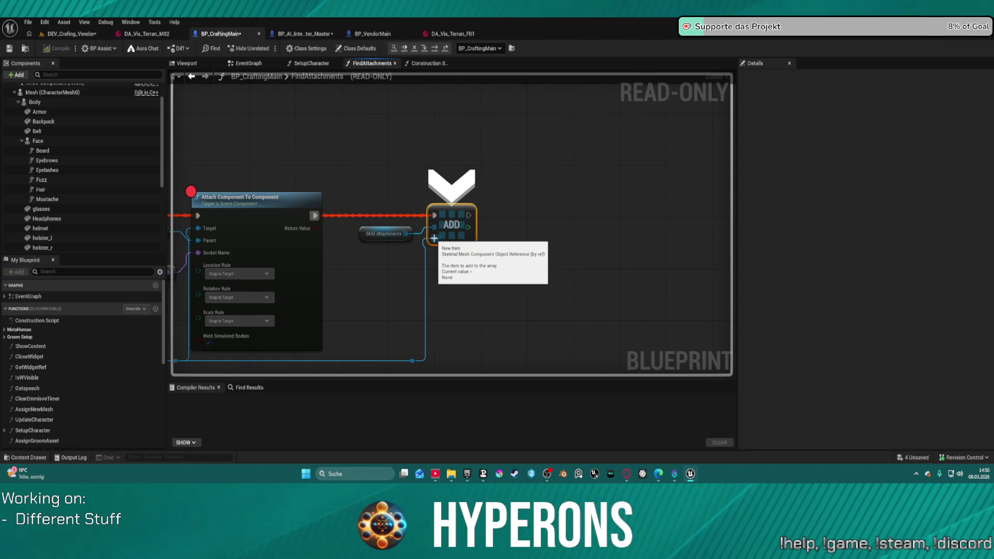
key(F10)
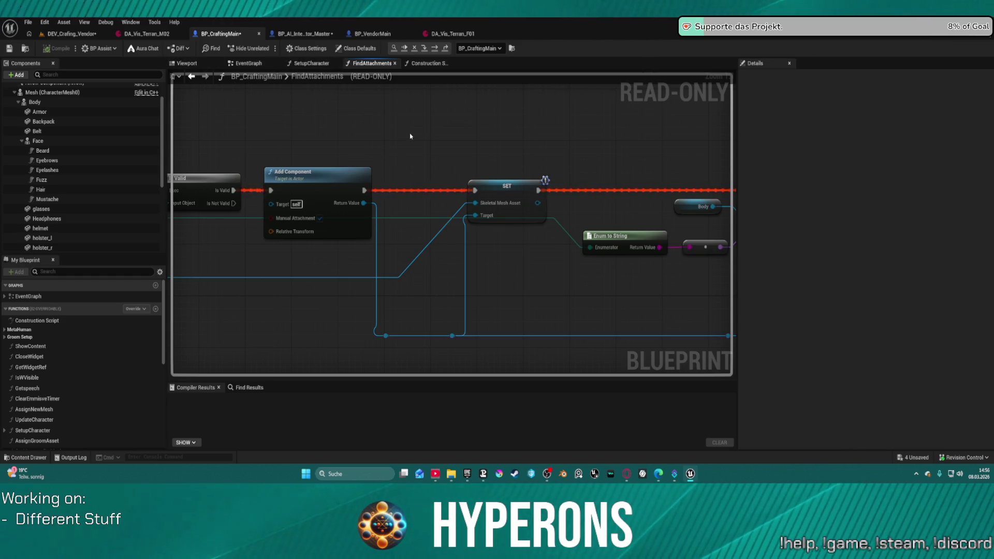
click(421, 50)
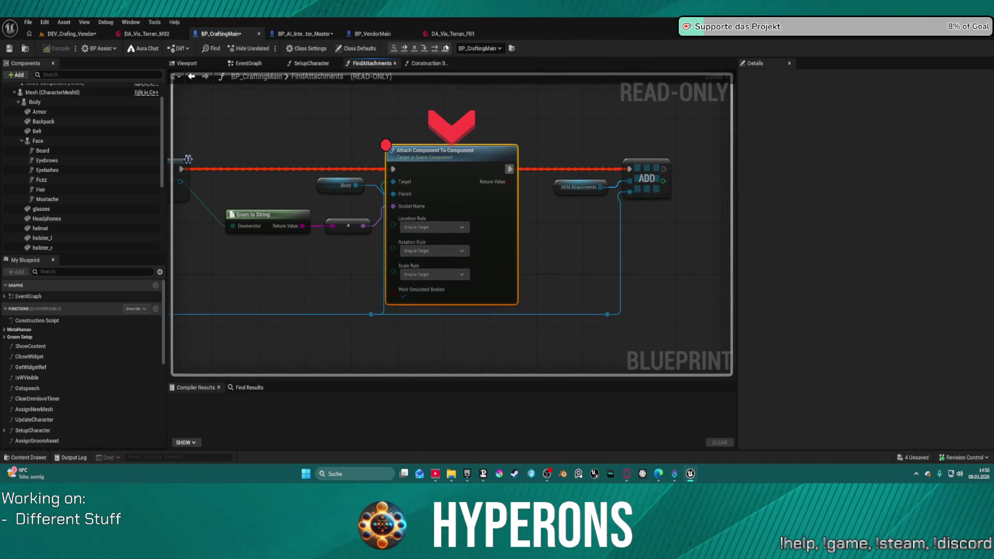
key(F10)
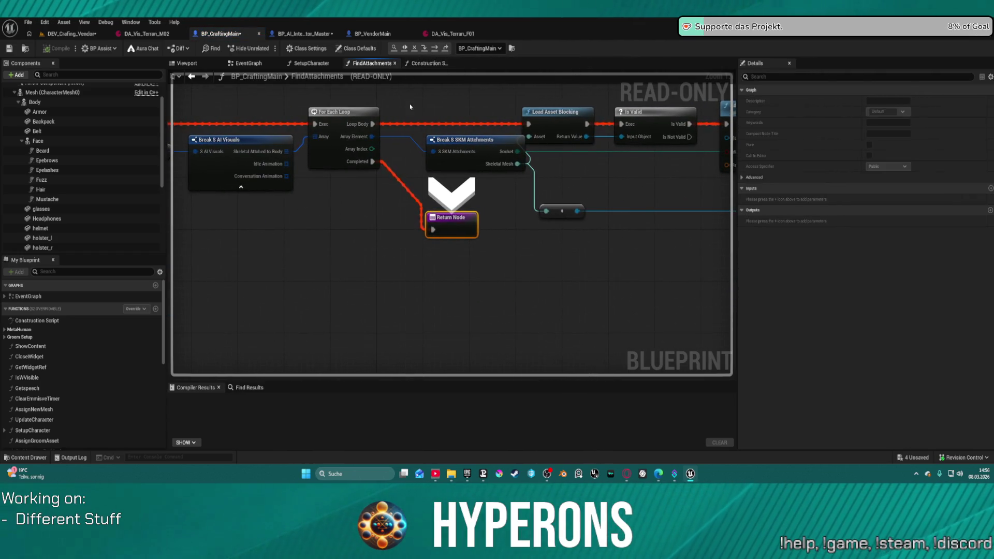
key(F10)
key(F10)
key(F10)
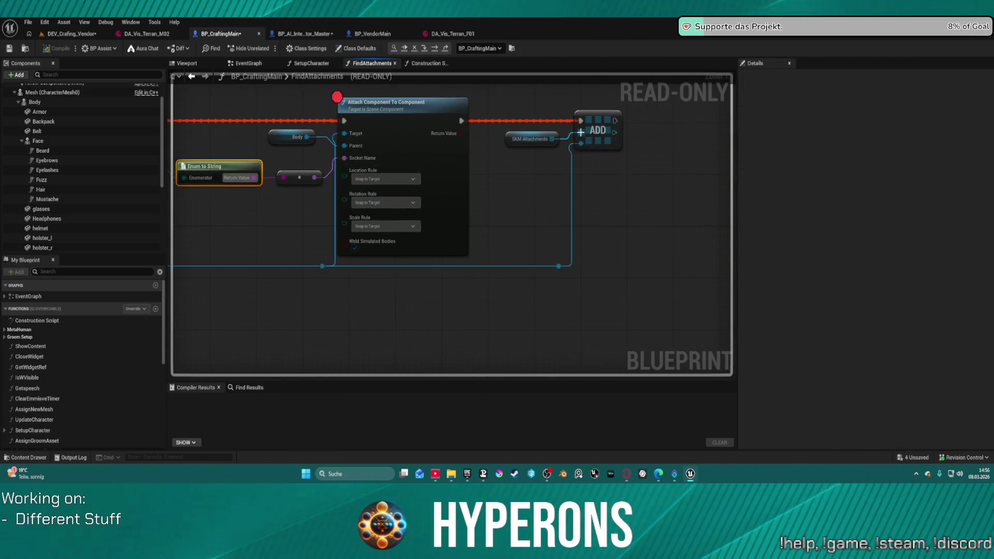
key(F10)
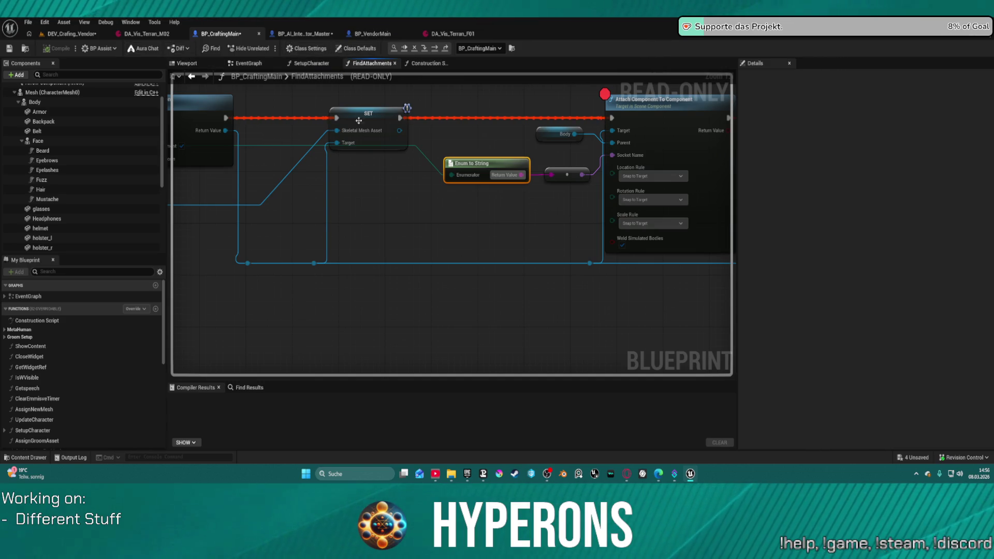
scroll(420, 98, down, 6)
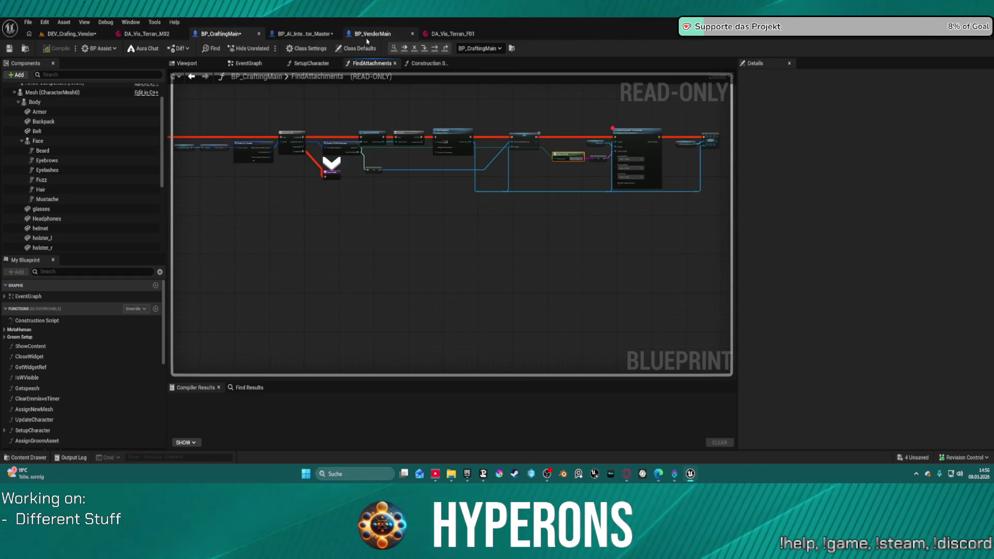
click(445, 51)
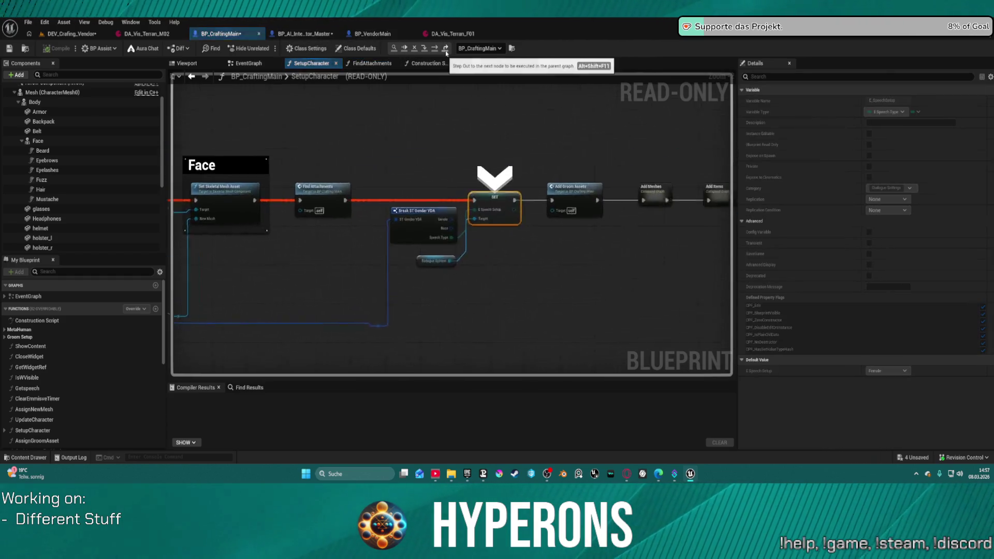
click(309, 34)
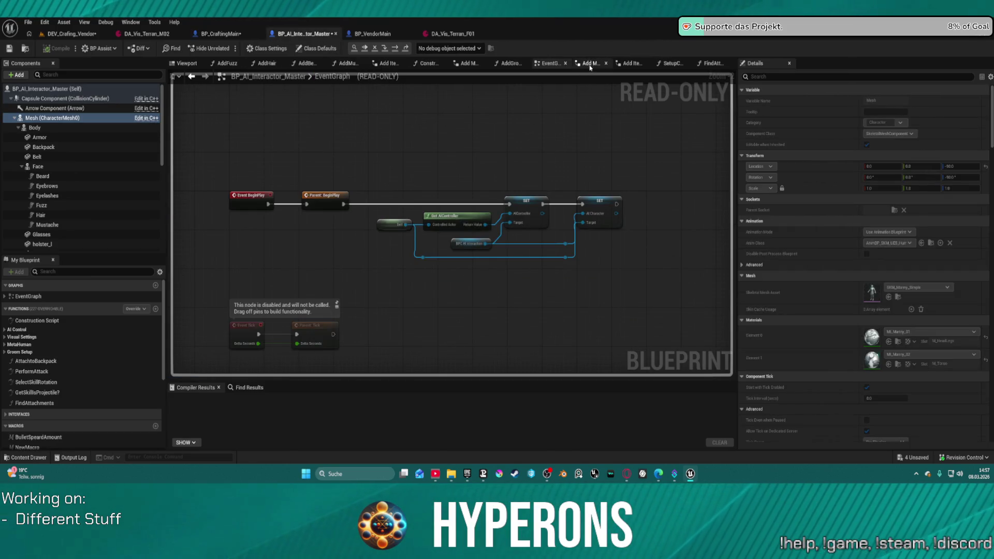
click(712, 63)
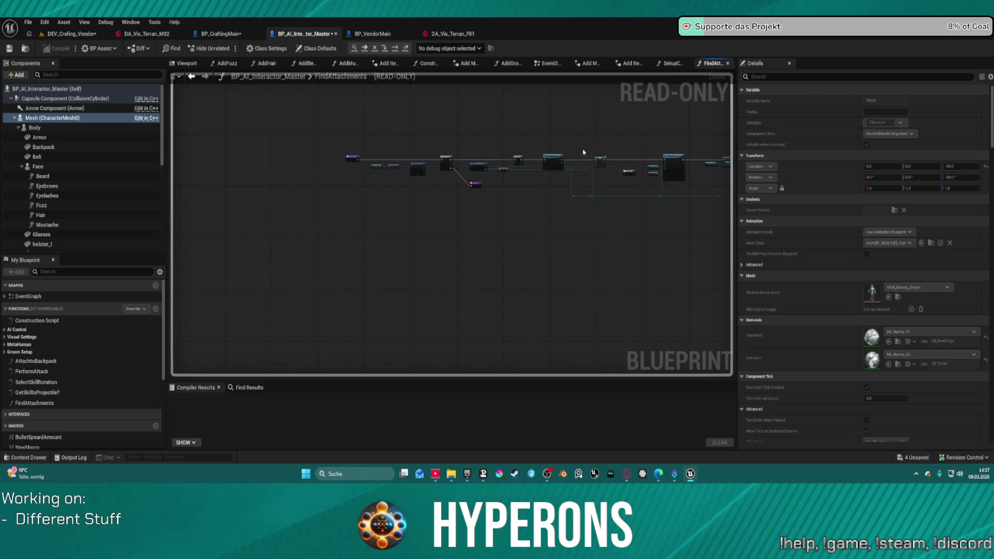
scroll(583, 152, up, 8)
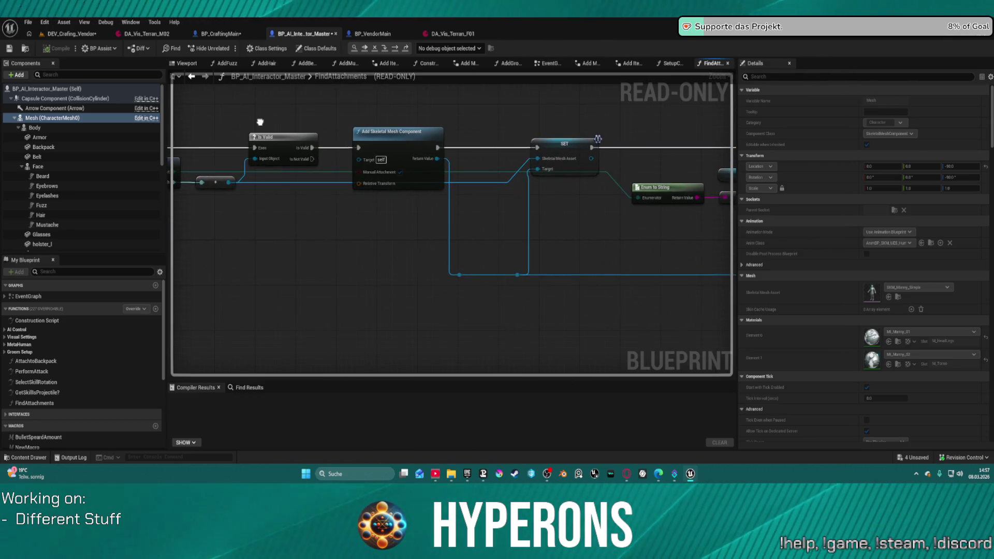
mouse_move(260, 122)
mouse_down()
mouse_move(72, 106)
mouse_move(10, 88)
mouse_up()
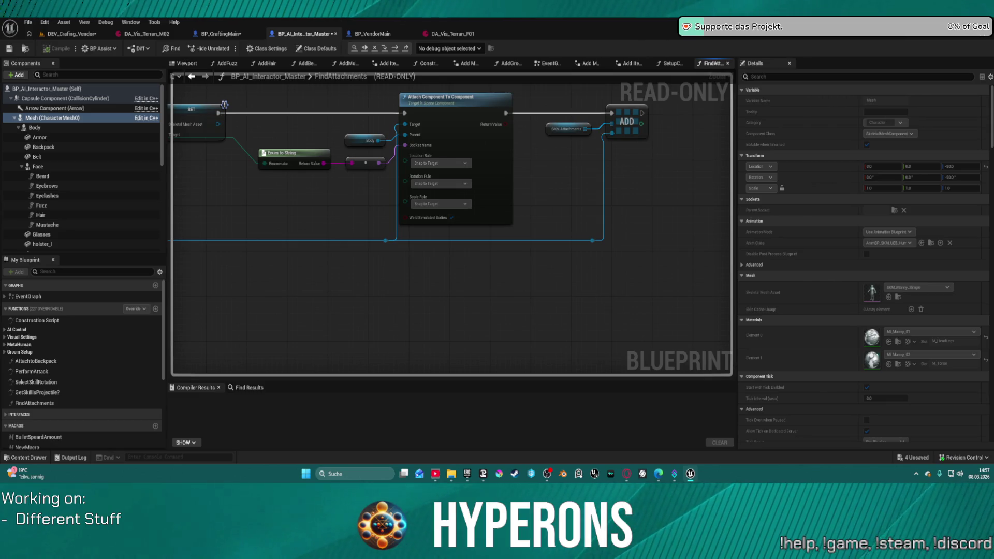
drag(367, 128, 367, 127)
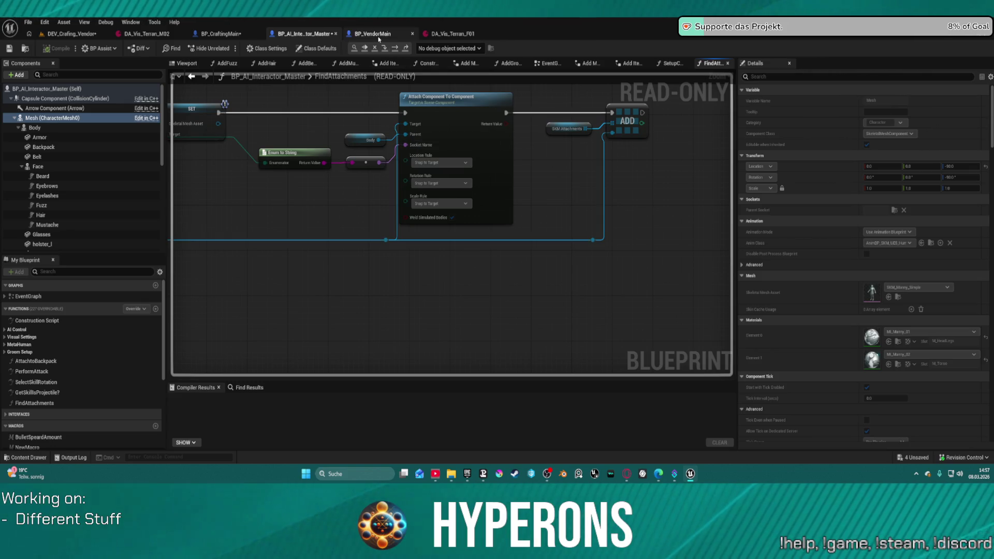
click(220, 34)
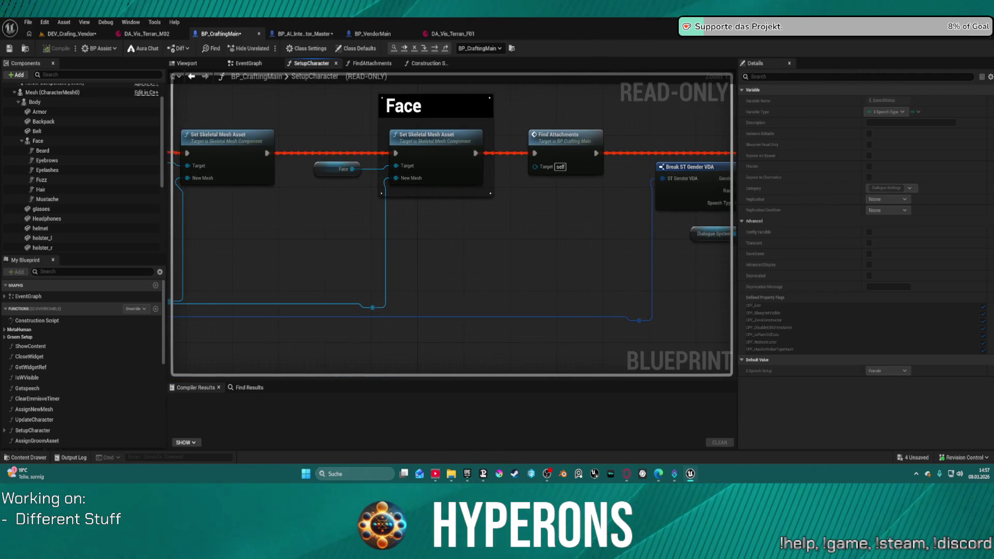
Step: Reopen FindAttachments, inspect the Body variable, and step into ForEachLoop and AddHair's Branch
double_click(563, 141)
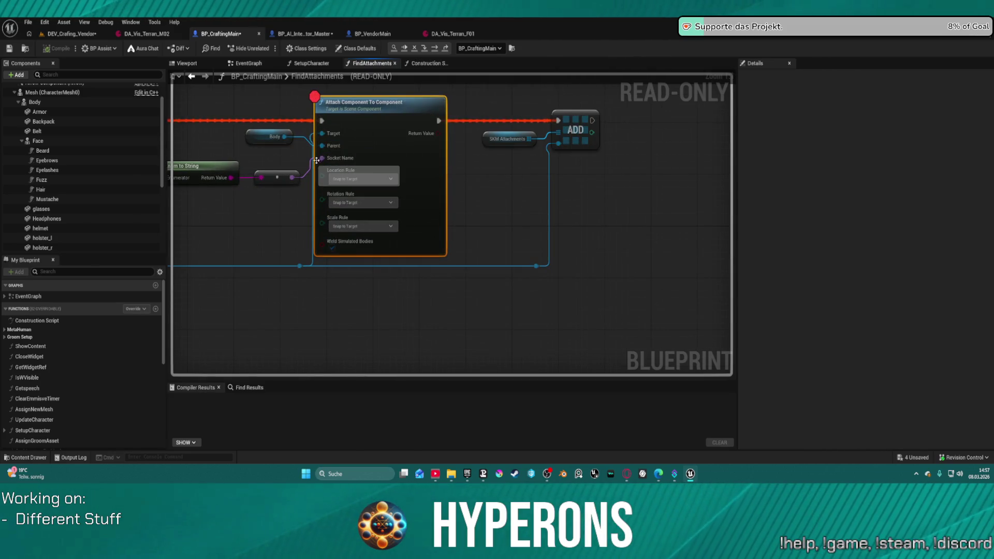
click(274, 137)
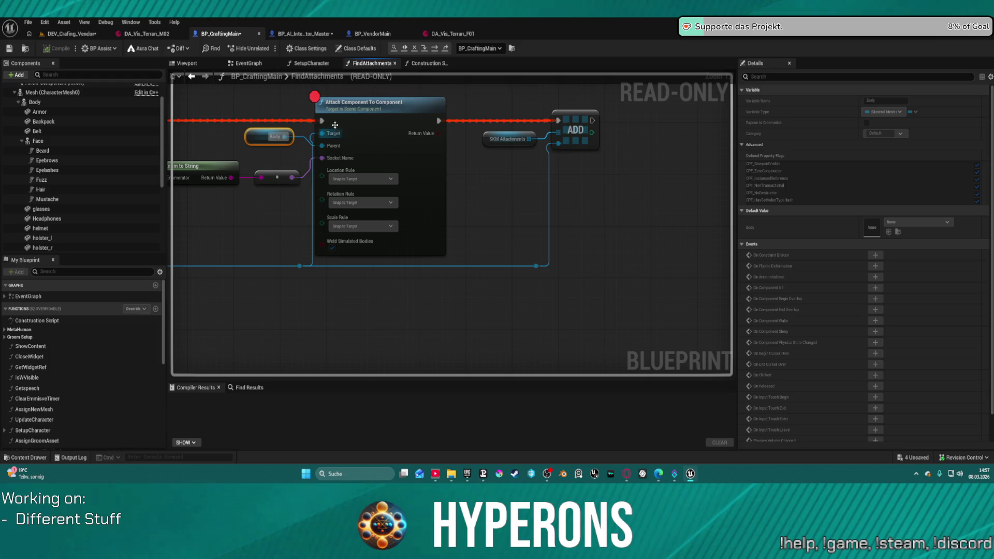
click(446, 49)
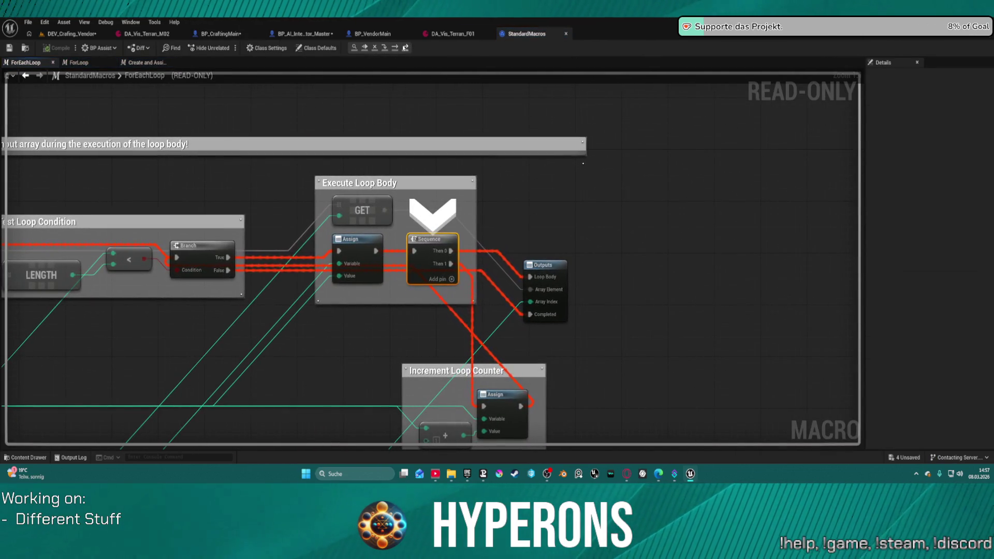
click(405, 47)
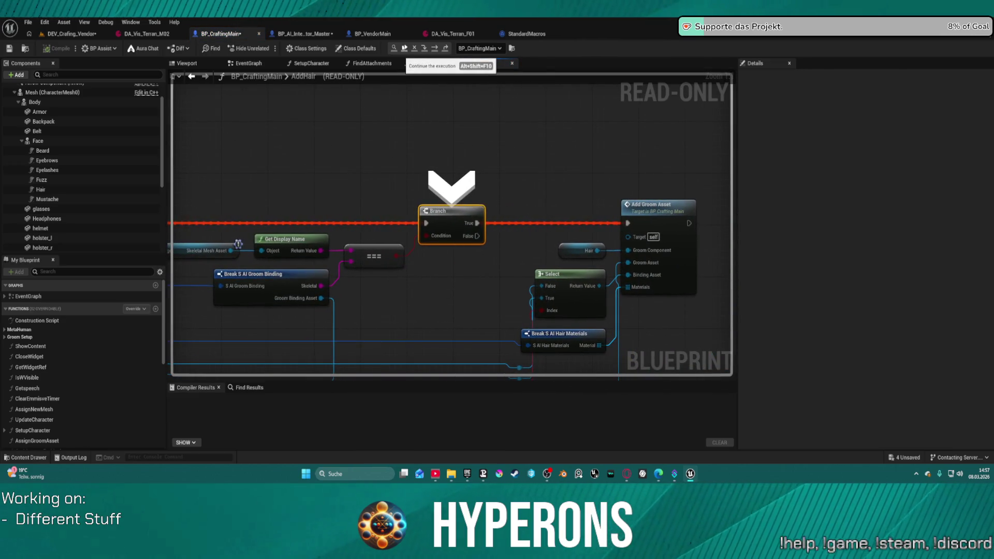
Step: Check the AddHair Branch condition, resume the game, and return to BP_CraftingMain
drag(319, 137, 586, 129)
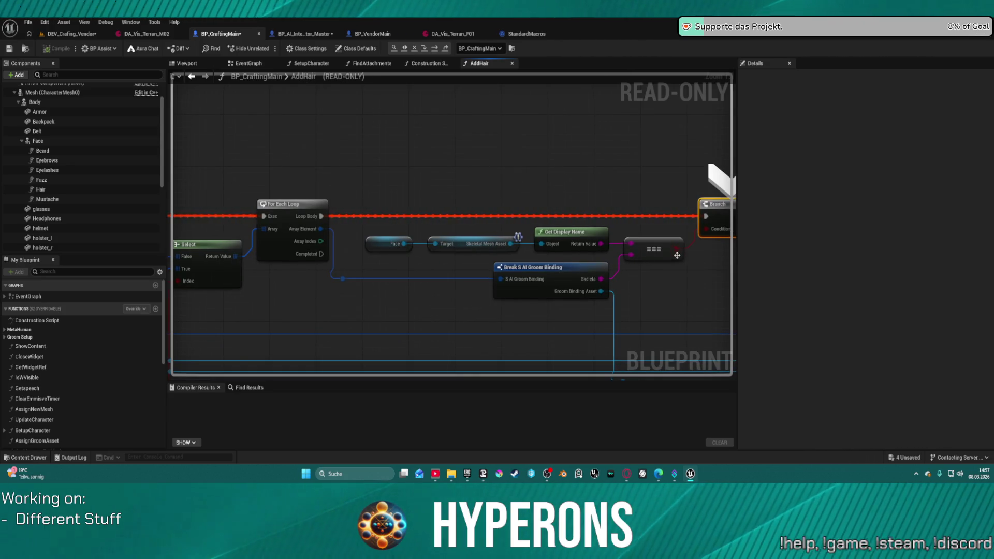
drag(676, 254, 541, 245)
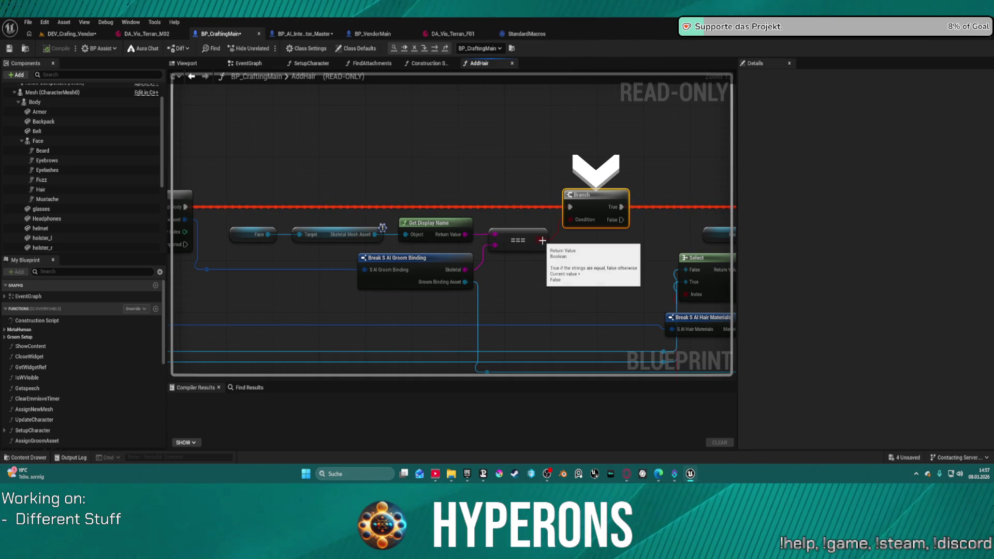
mouse_move(584, 220)
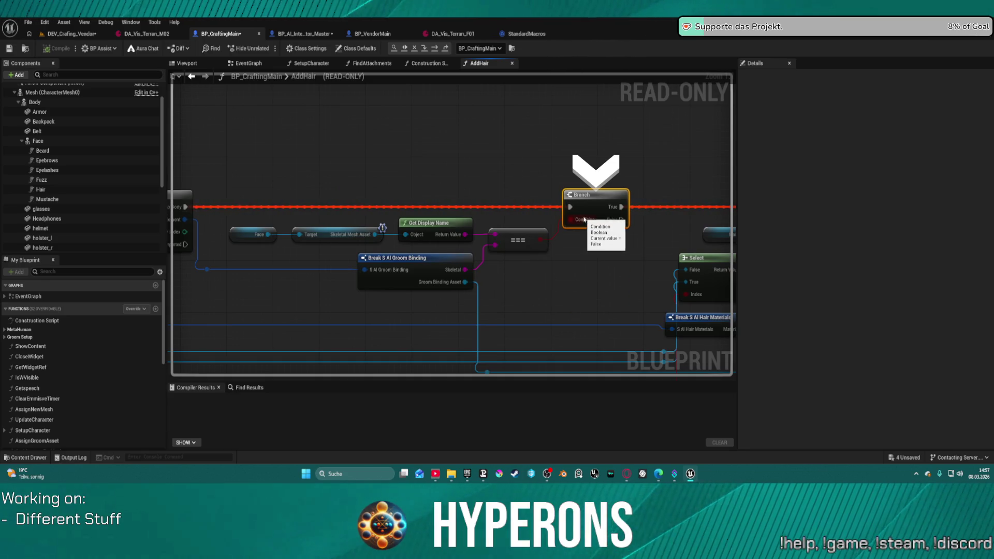
click(435, 49)
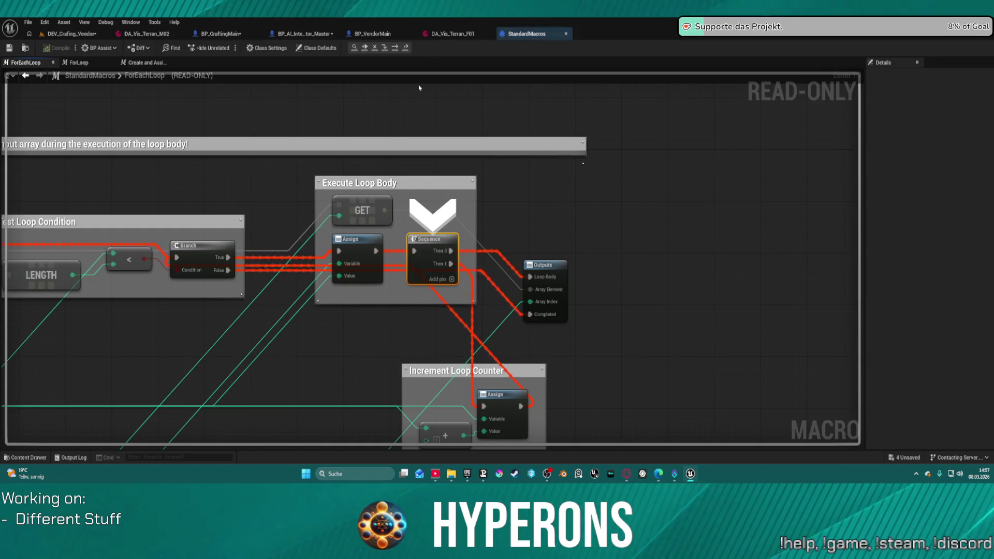
click(364, 47)
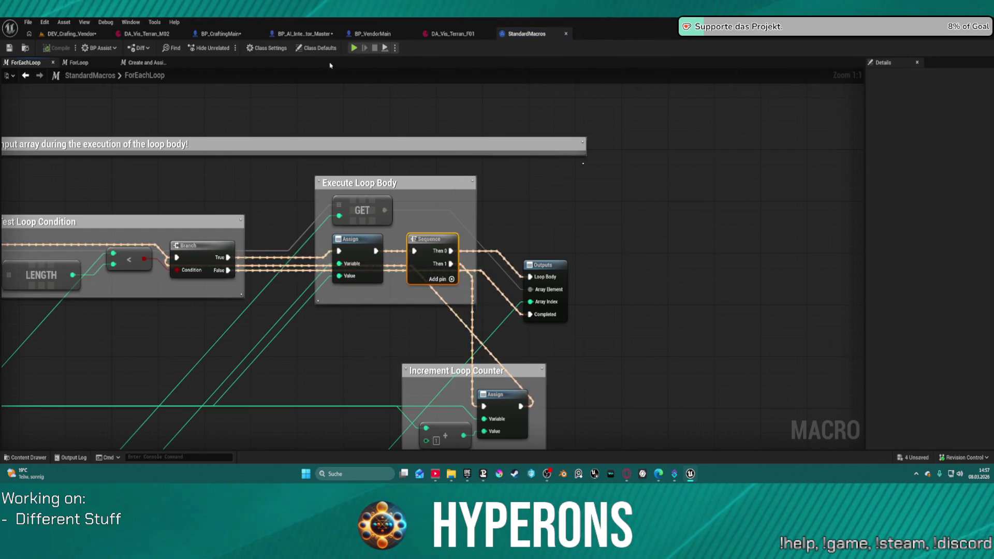
click(221, 34)
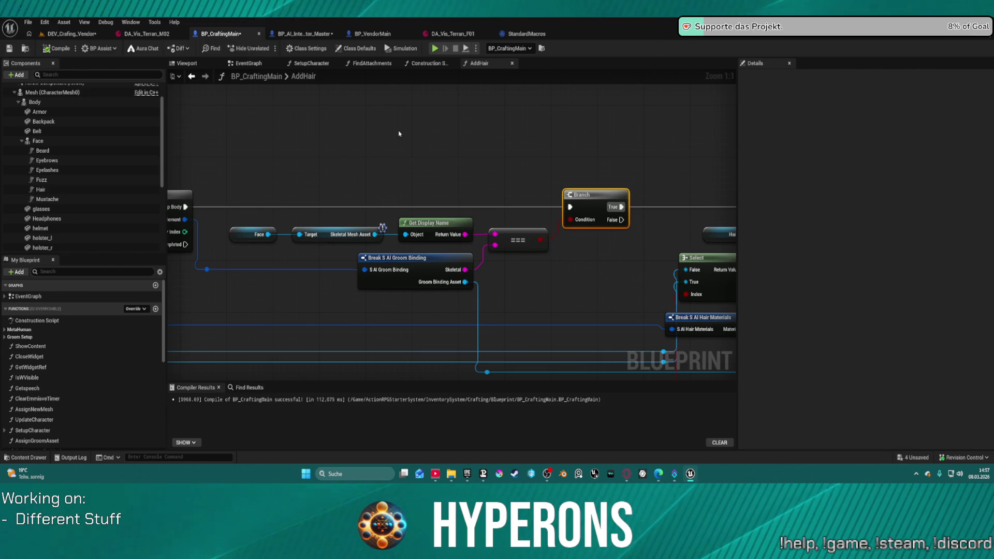
Step: Open FindAttachments and remove the breakpoint from Attach Component To Component
scroll(394, 169, down, 7)
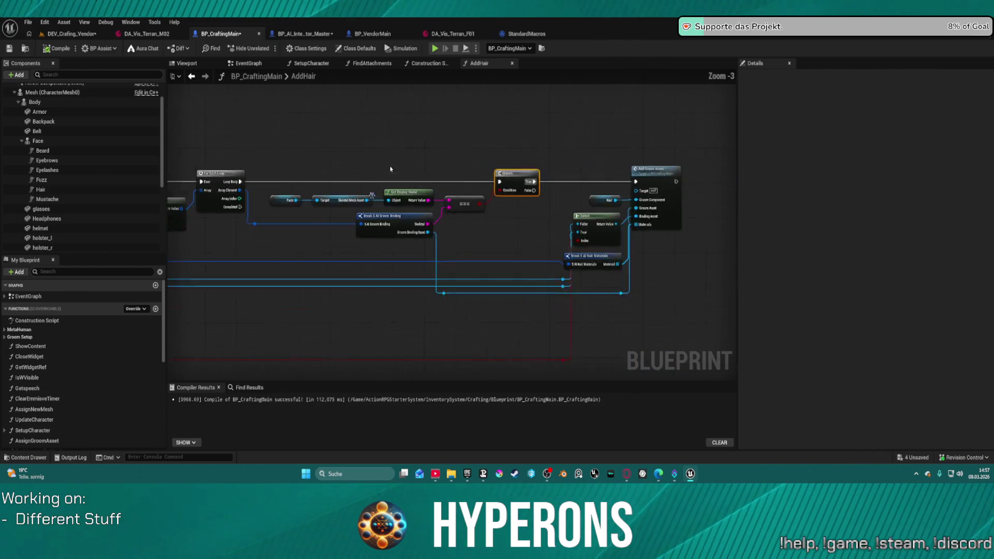
click(366, 63)
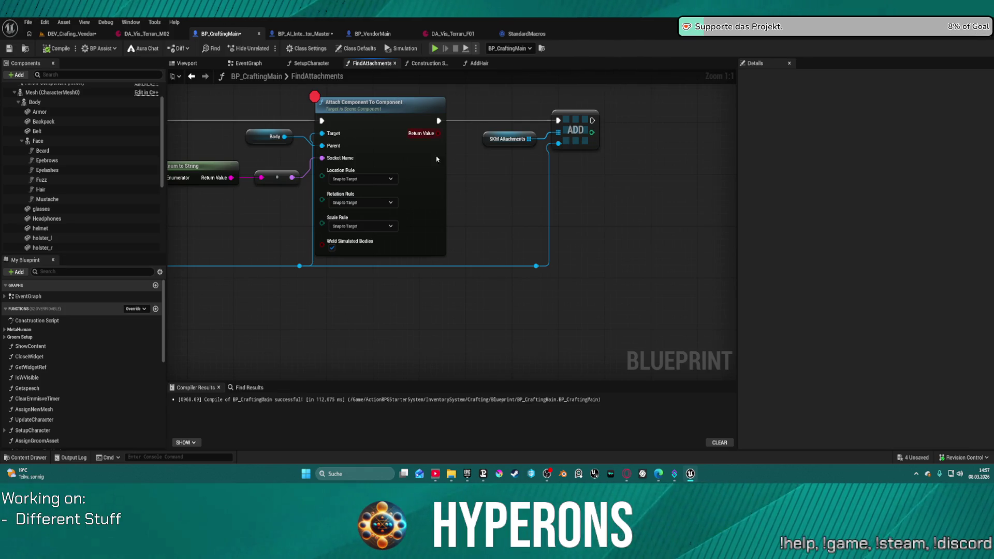
right_click(374, 124)
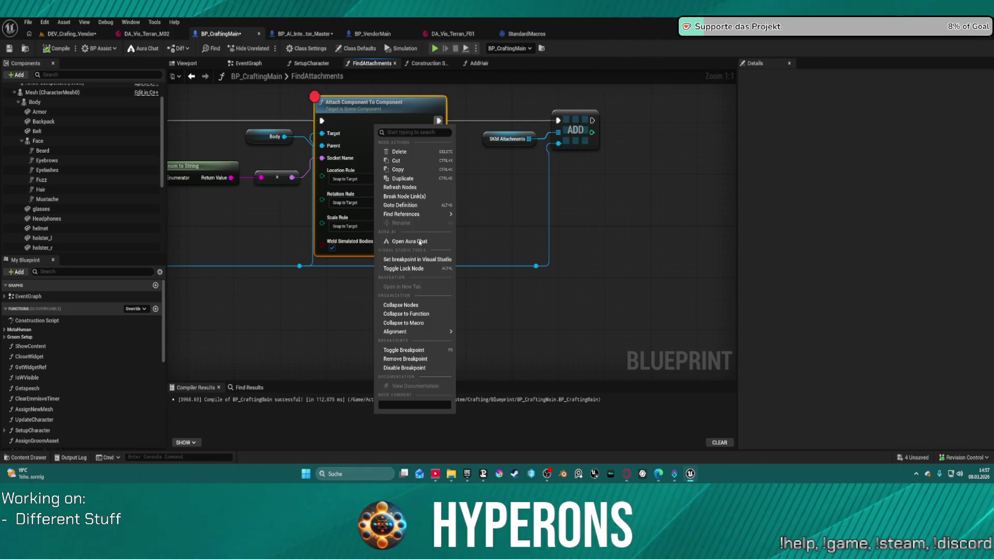
click(423, 361)
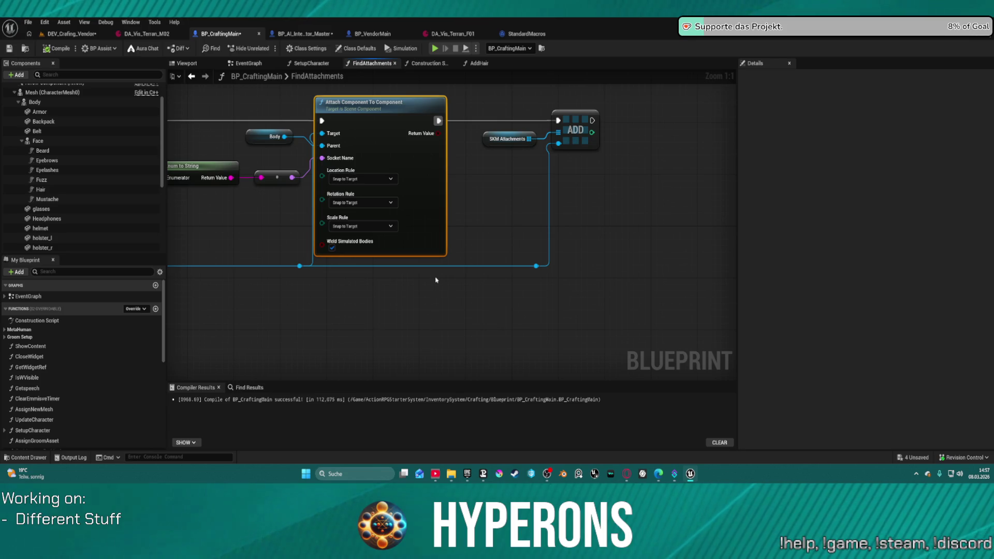
Step: Open Add Component's source definition, then close the Visual Studio window it launched
drag(435, 280, 917, 284)
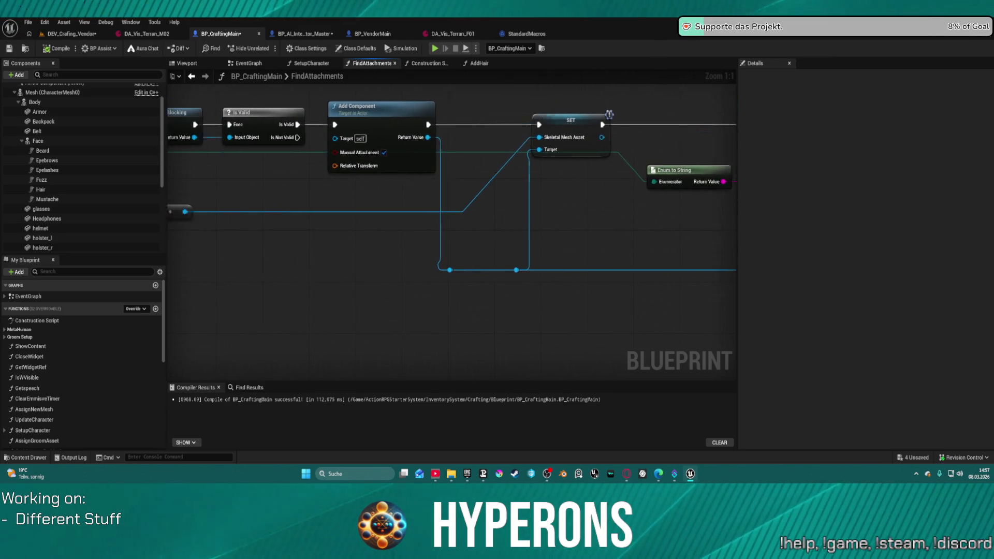
drag(417, 125, 514, 124)
double_click(478, 124)
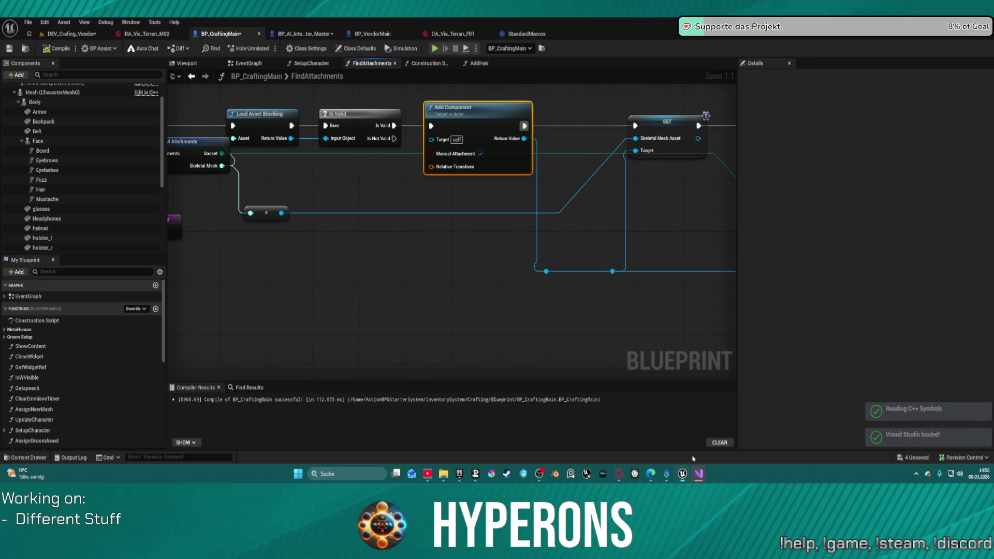
right_click(699, 474)
click(684, 440)
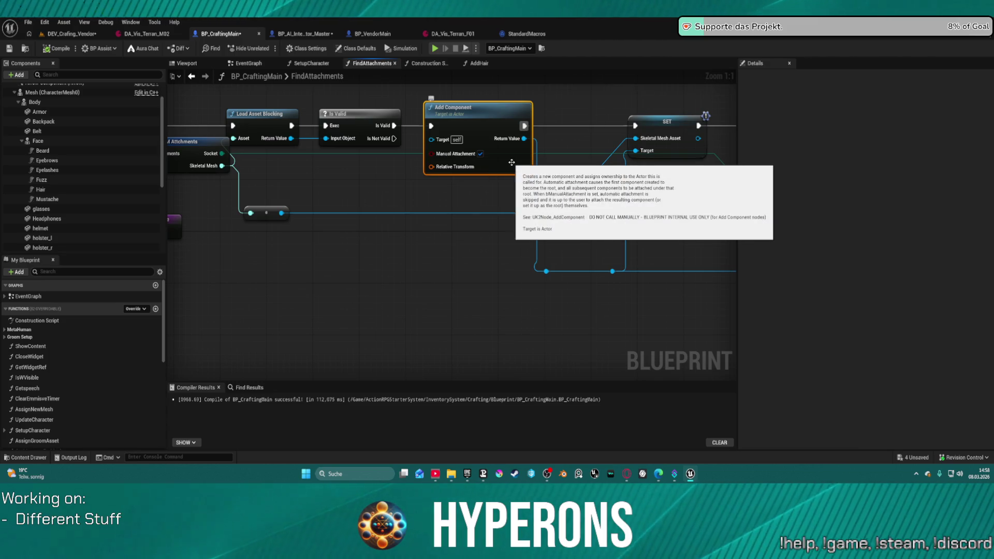
Step: Undo a mistaken Add Collision Component node from Is Valid and delete the stray Hair getter
click(465, 242)
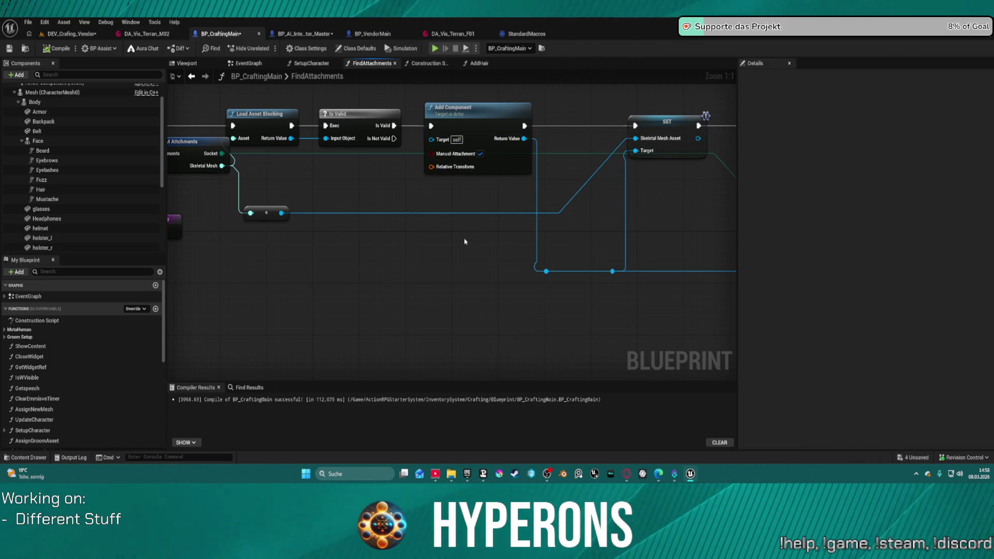
drag(482, 106, 481, 100)
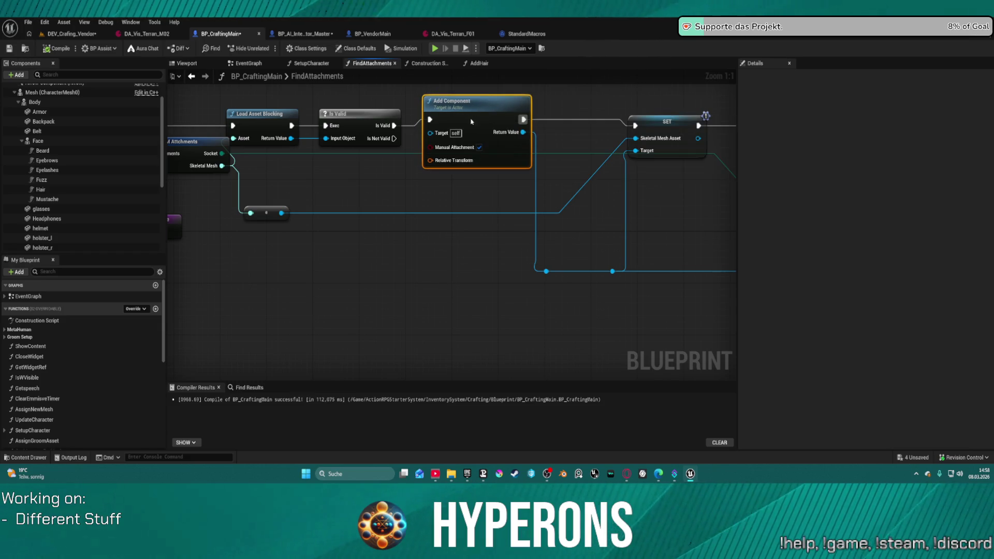
mouse_move(394, 125)
mouse_down()
mouse_move(420, 176)
mouse_move(416, 208)
mouse_up()
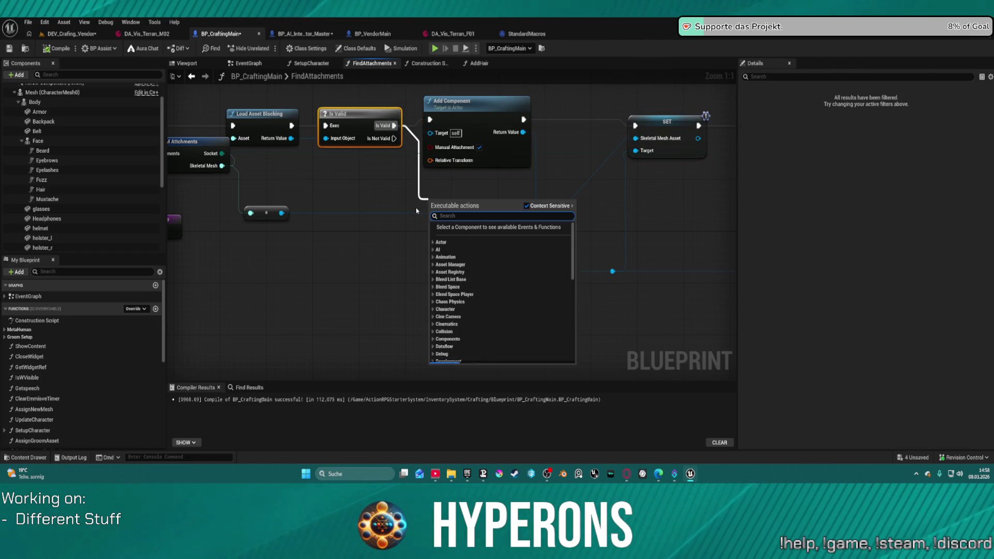
text(add com)
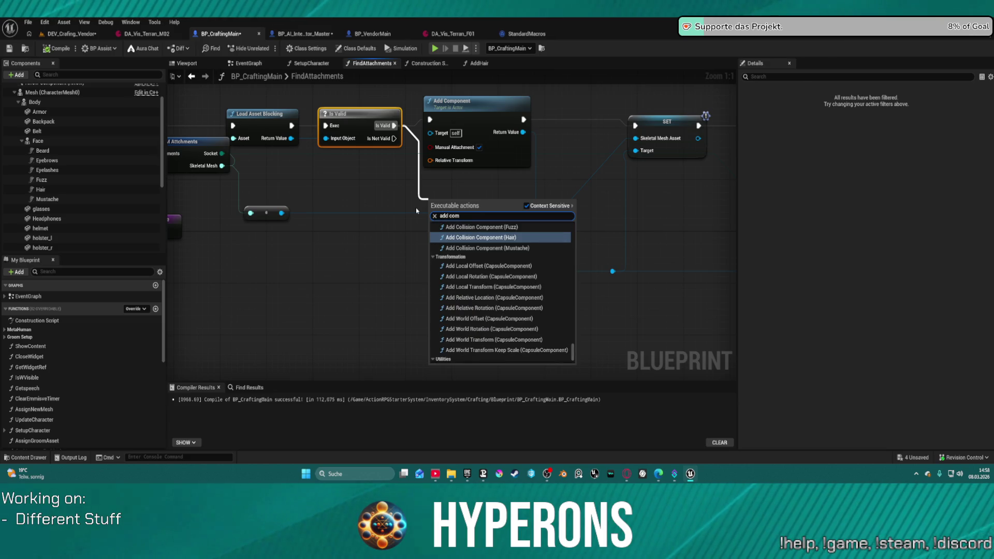
text(p)
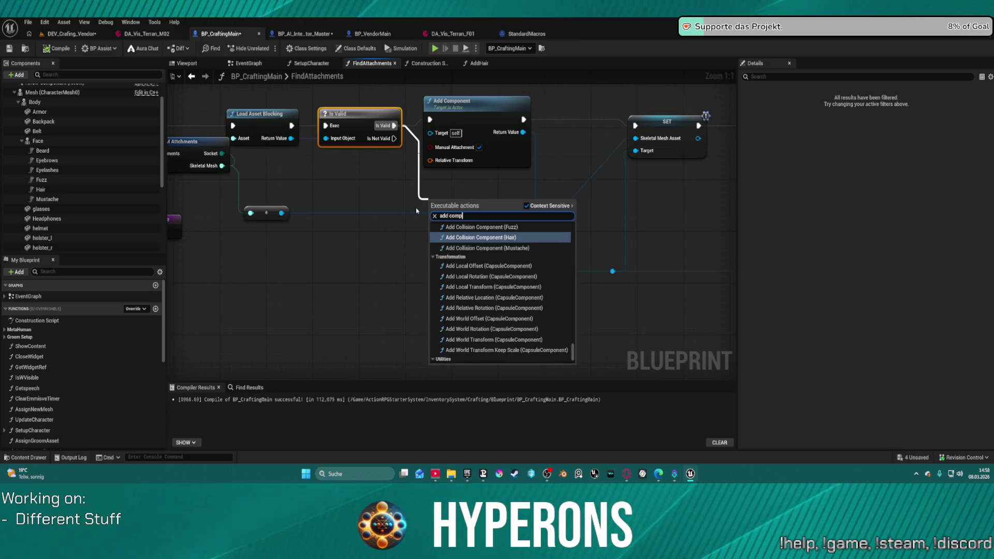
text(onent)
key(Return)
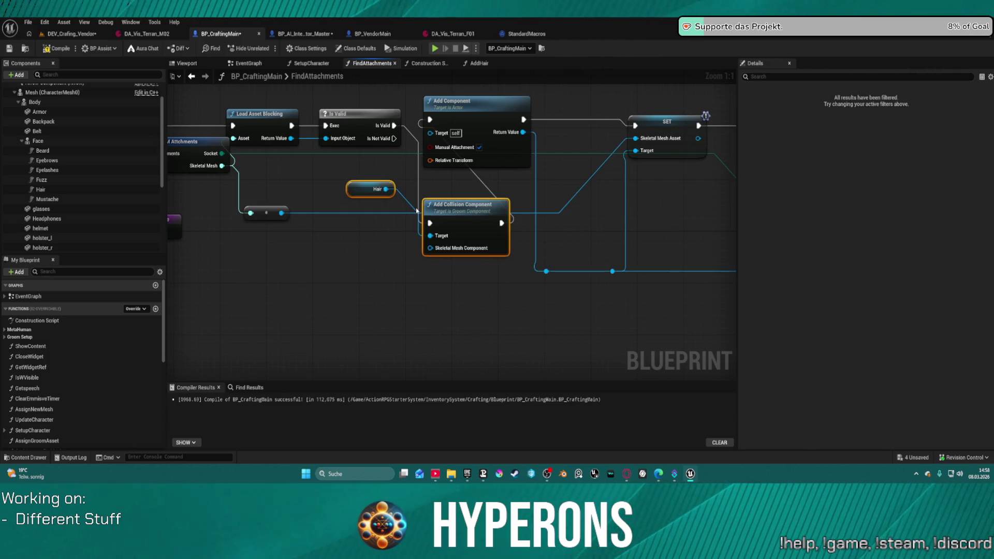
key(ctrl+z)
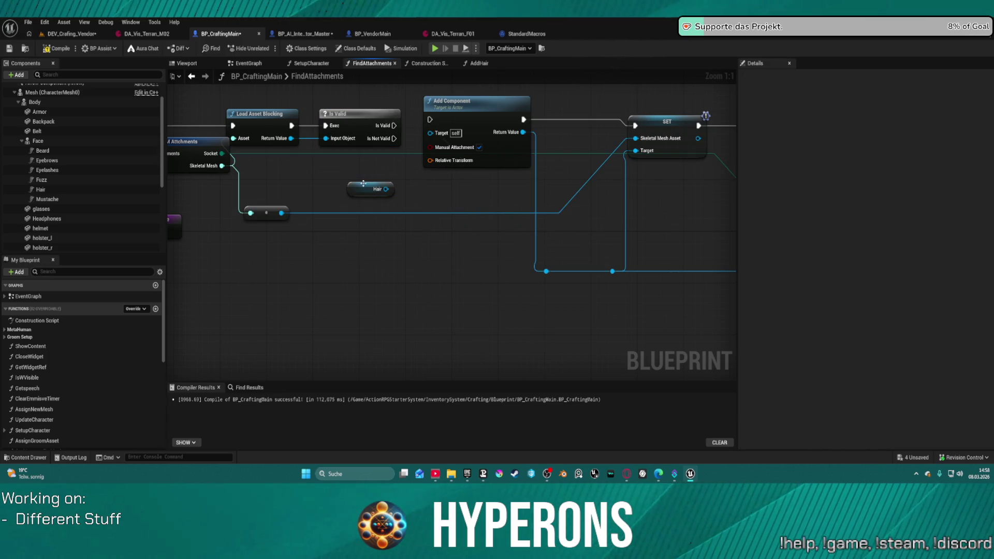
click(379, 183)
key(Delete)
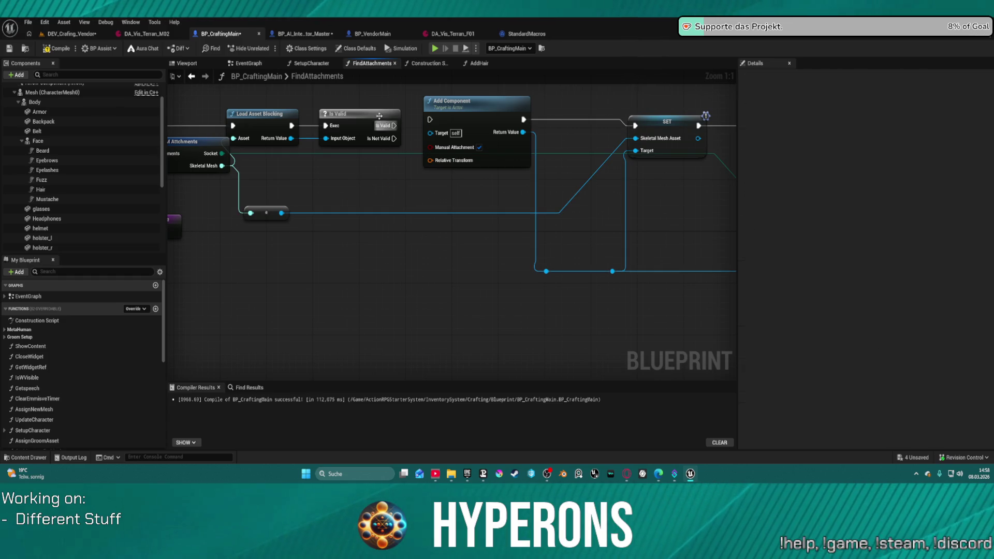
Step: Wire a new Add Skeletal Mesh Component node from Is Valid's execution output
click(390, 114)
drag(393, 125, 421, 191)
text(a)
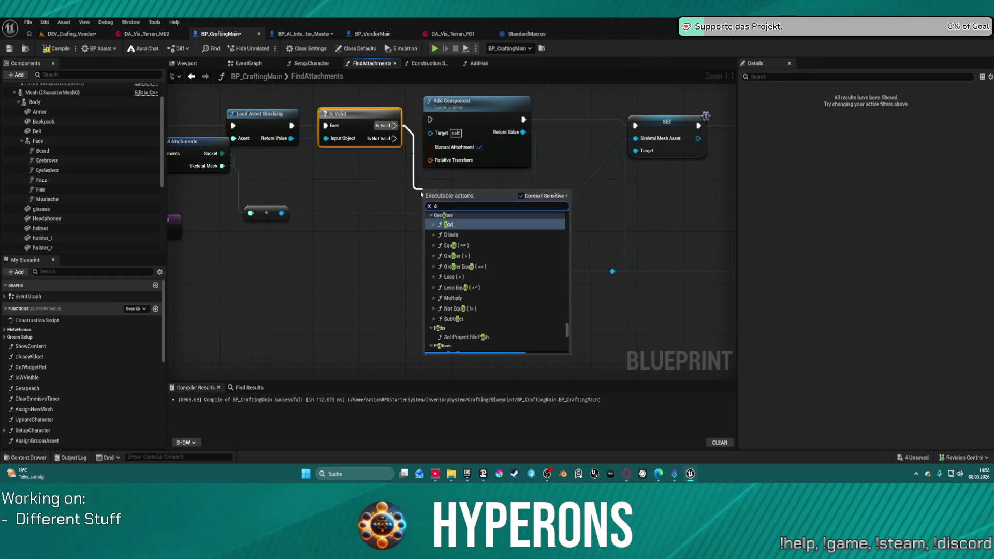
text(dd component)
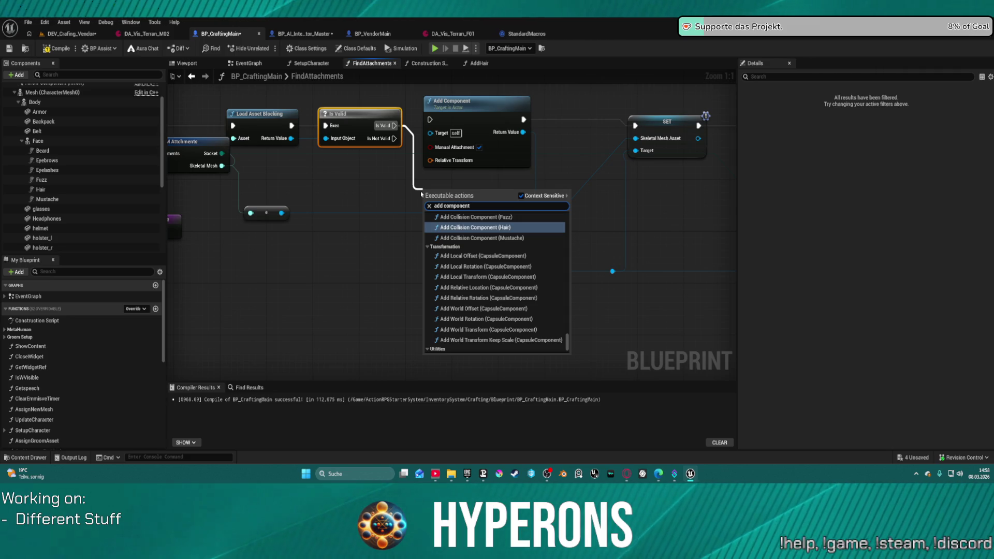
scroll(564, 293, down, 10)
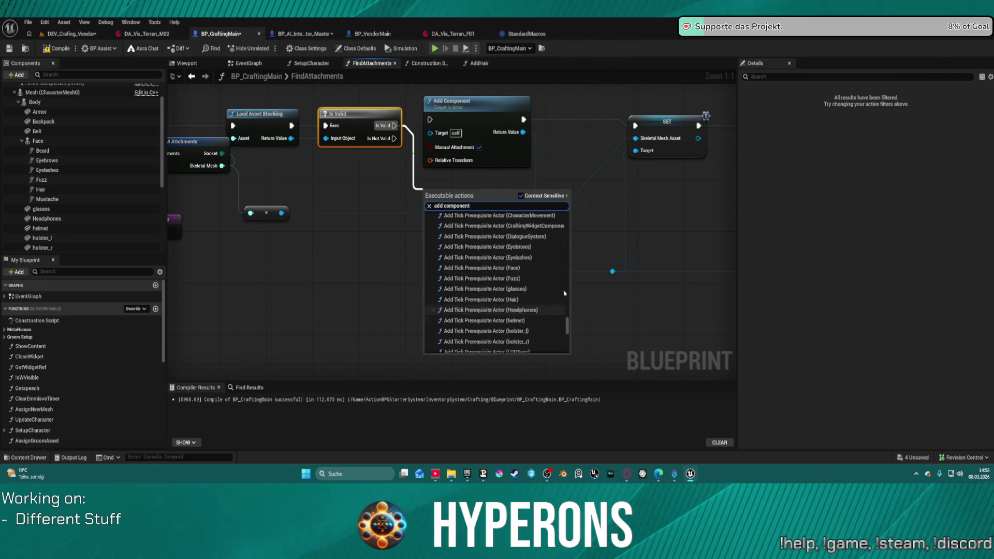
scroll(564, 293, up, 10)
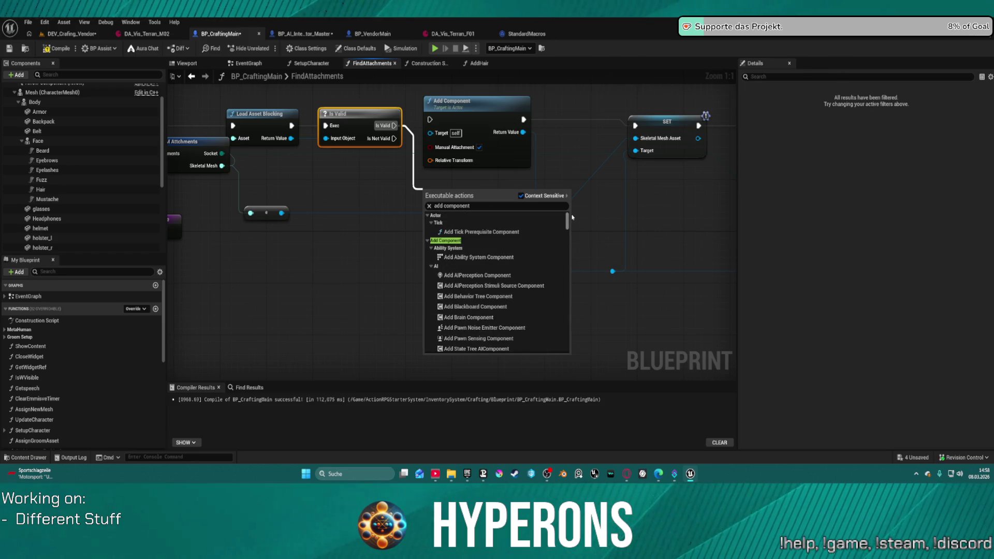
scroll(496, 292, down, 2)
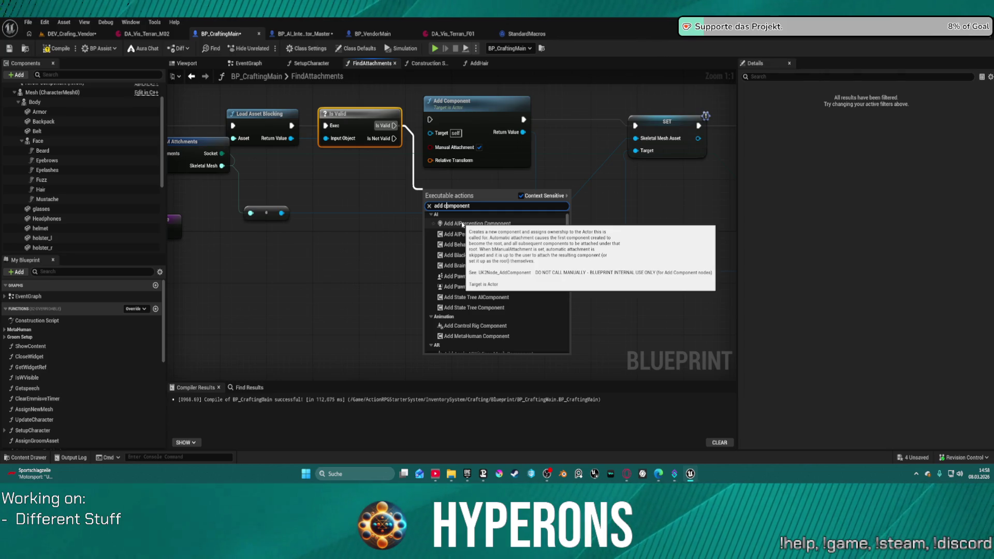
text(ske)
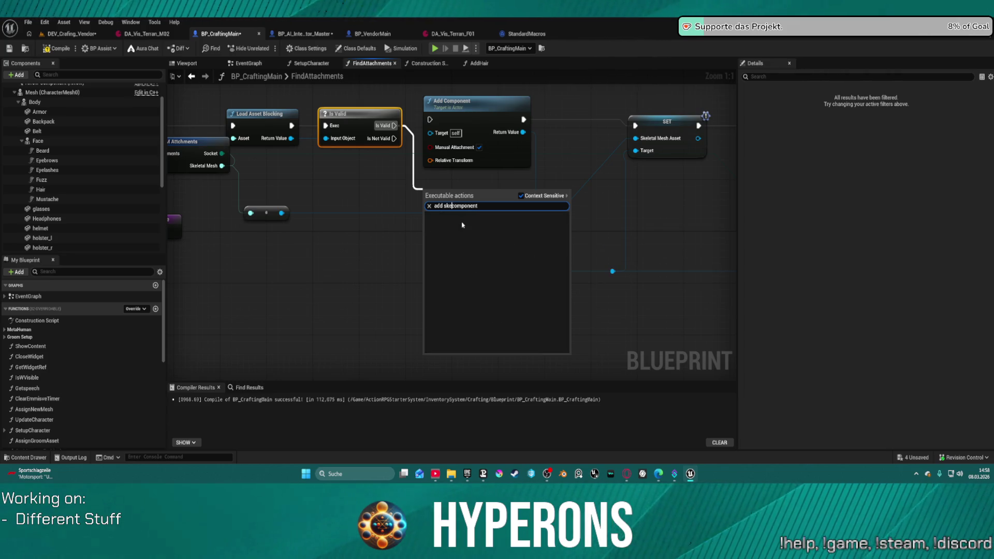
key(BackSpace)
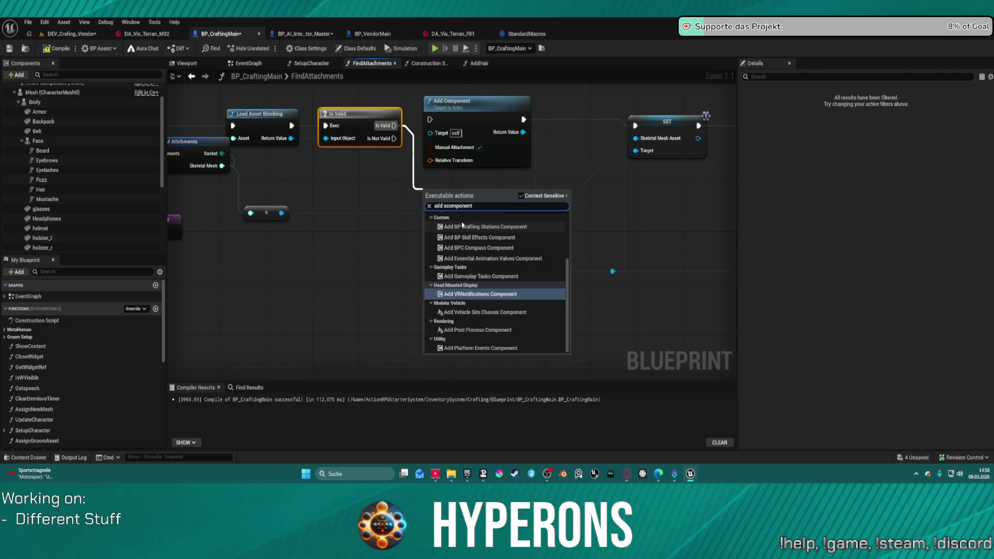
text(ke)
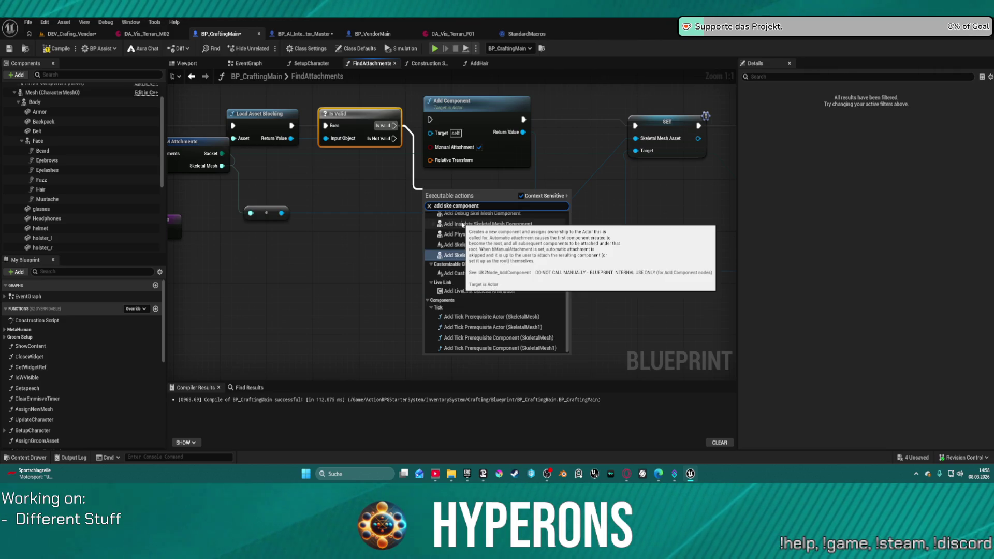
key(Return)
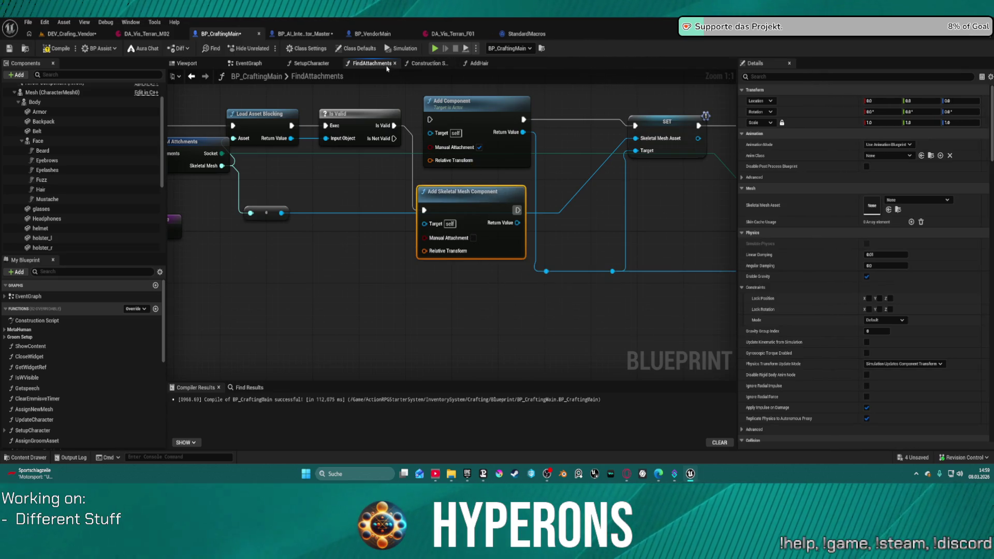
Step: Examine BP_AI_Interactor_Master's Add Skeletal Mesh Component node, then return to BP_CraftingMain's FindAttachments
click(306, 35)
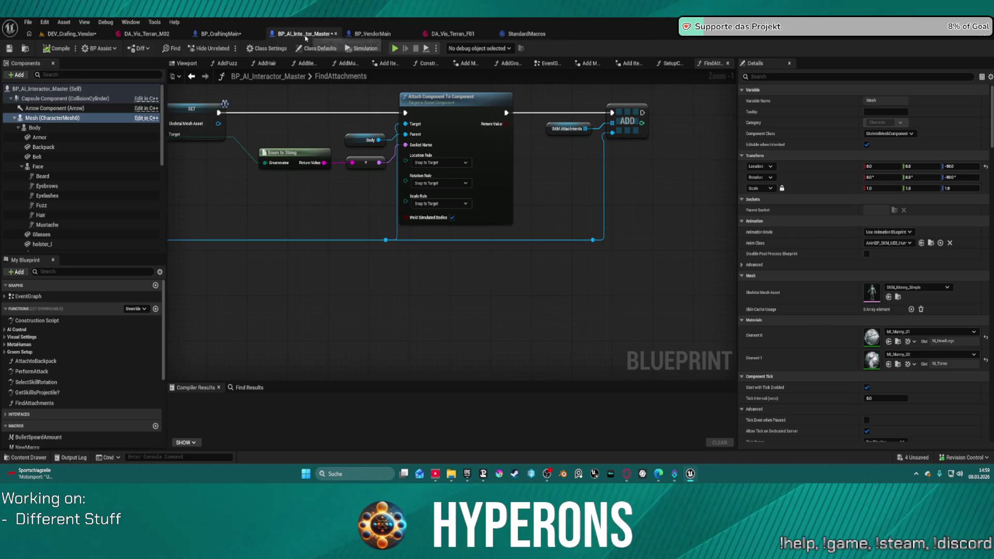
drag(272, 101, 509, 127)
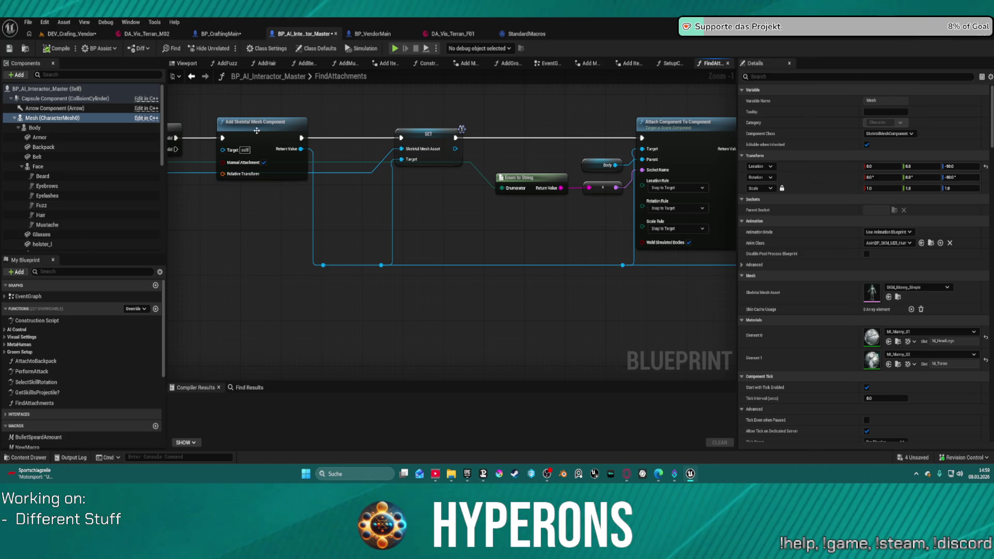
click(227, 127)
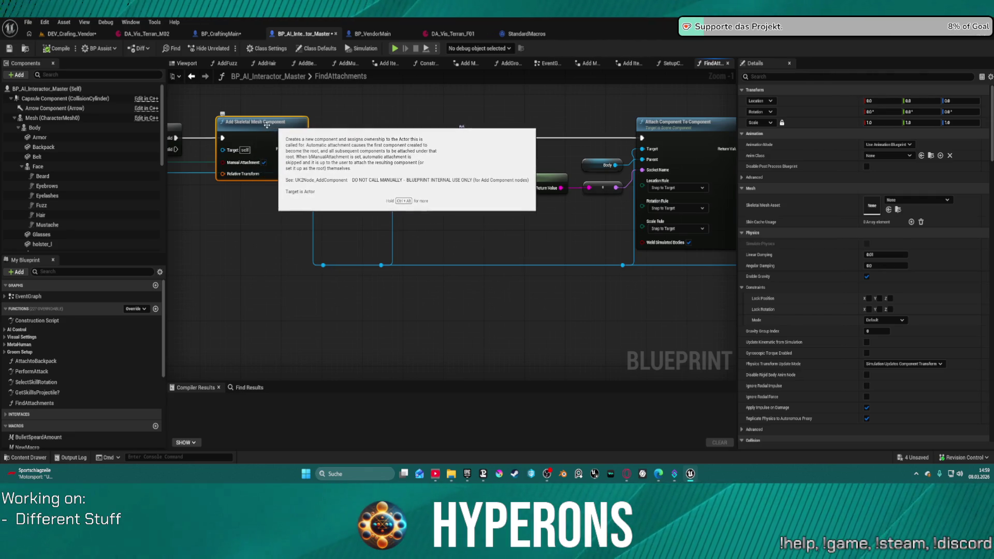
click(222, 34)
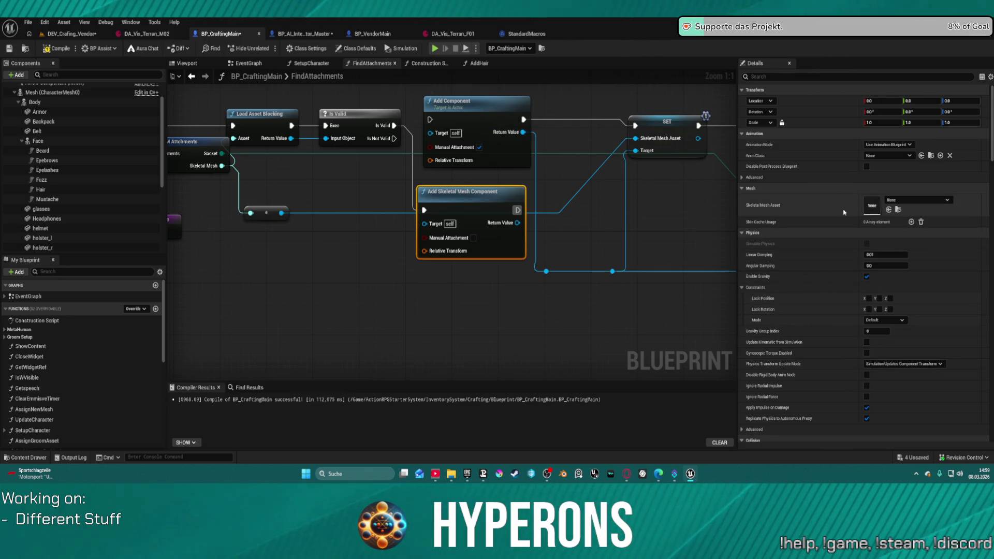
Step: Rewire SET's Skeletal Mesh Asset input to Add Skeletal Mesh Component's Return Value and move the node up
click(471, 115)
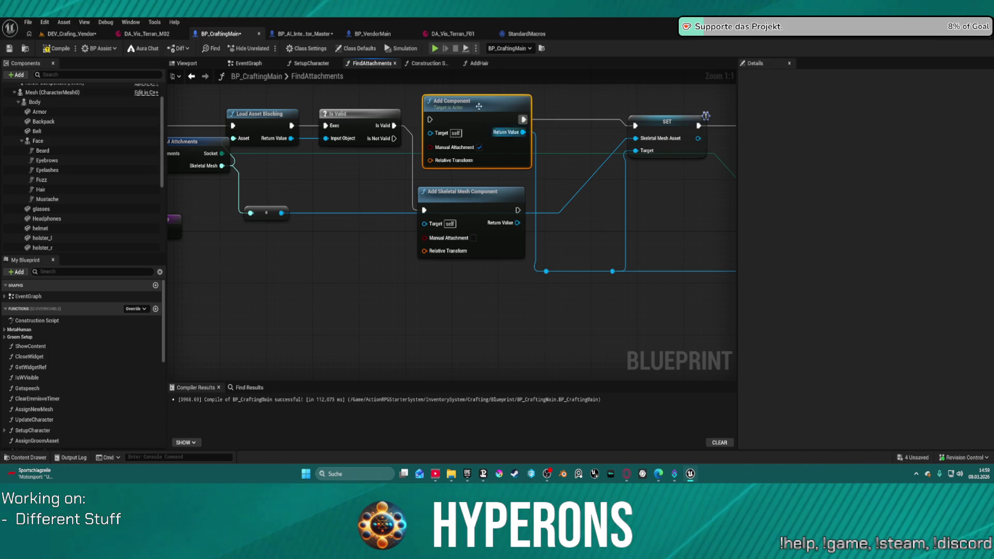
click(466, 193)
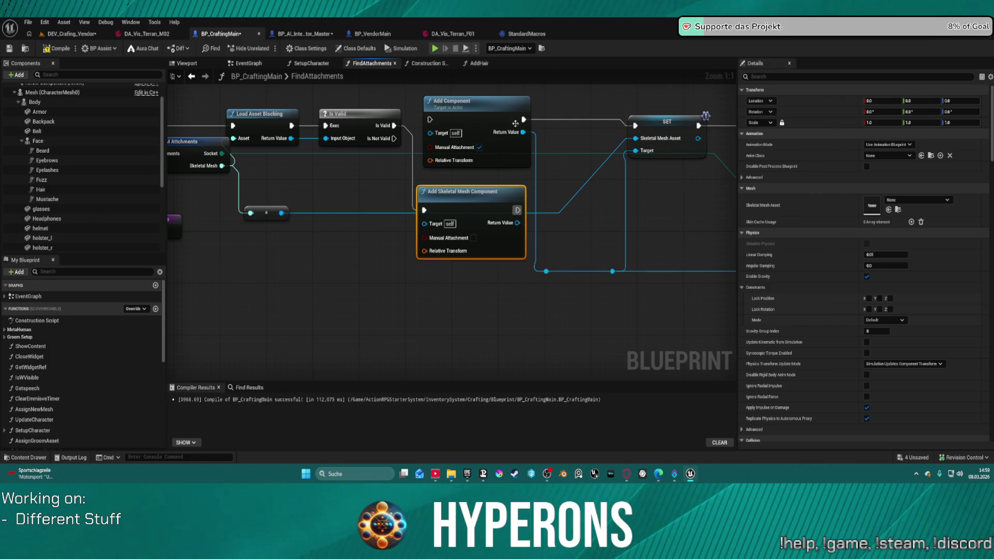
mouse_move(523, 132)
mouse_down()
mouse_move(525, 201)
mouse_move(533, 136)
mouse_up()
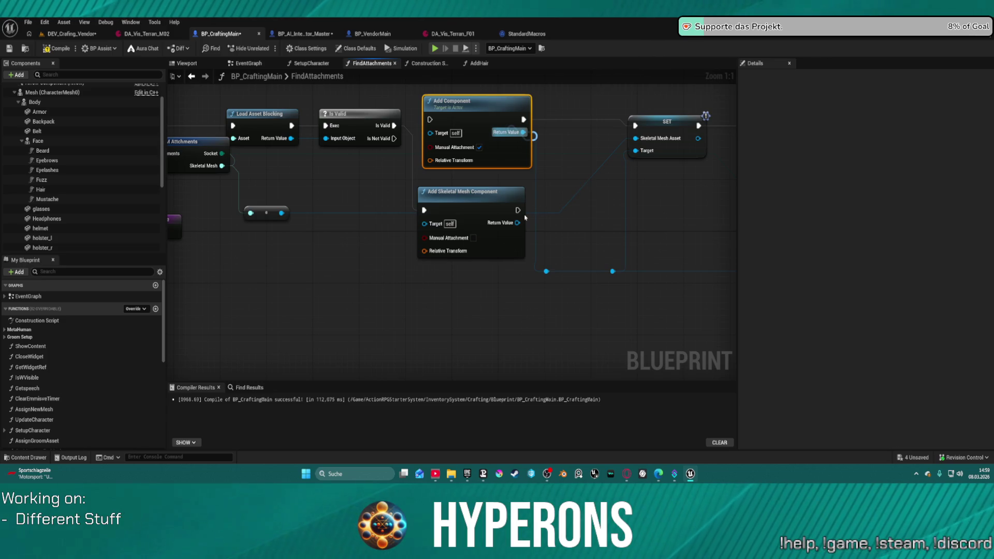
click(499, 190)
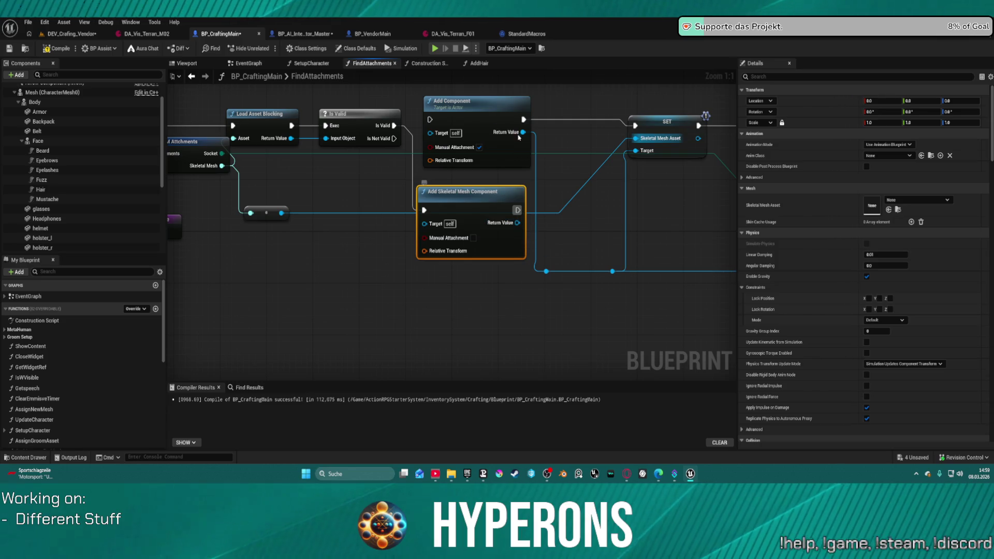
mouse_move(523, 132)
mouse_down()
mouse_move(539, 195)
mouse_move(517, 223)
mouse_up()
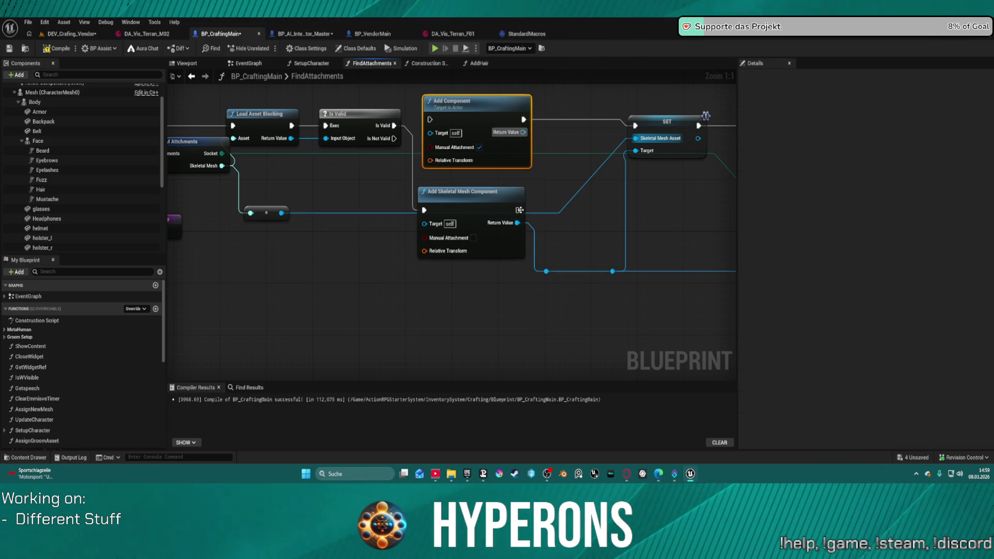
mouse_move(466, 192)
mouse_down()
mouse_move(464, 130)
mouse_move(460, 173)
mouse_move(488, 179)
mouse_move(512, 109)
mouse_move(505, 121)
mouse_move(694, 122)
mouse_move(635, 126)
mouse_up()
Step: Delete the old Add Component node, put the new node in its place, and enable Manual Attachment
click(470, 105)
key(Delete)
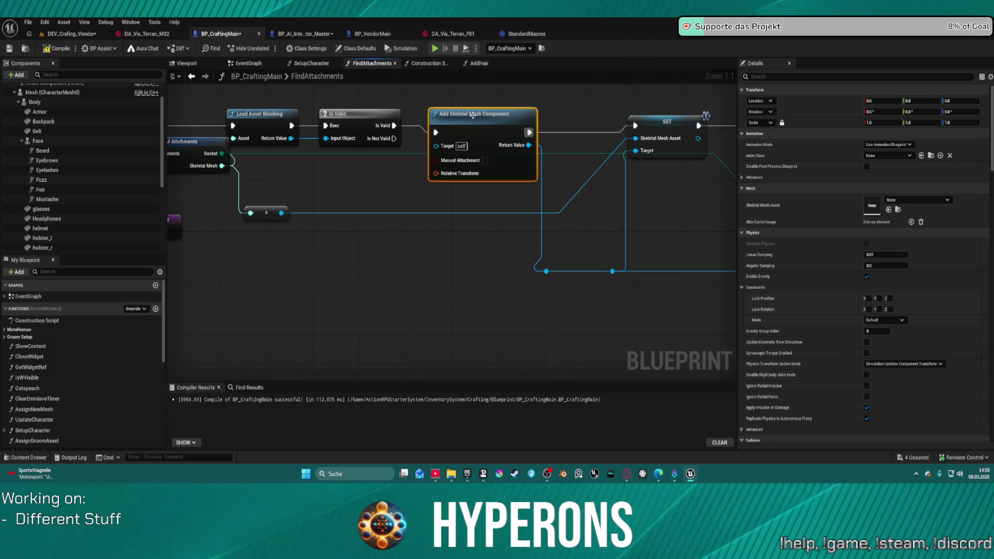
drag(472, 115, 468, 112)
click(479, 156)
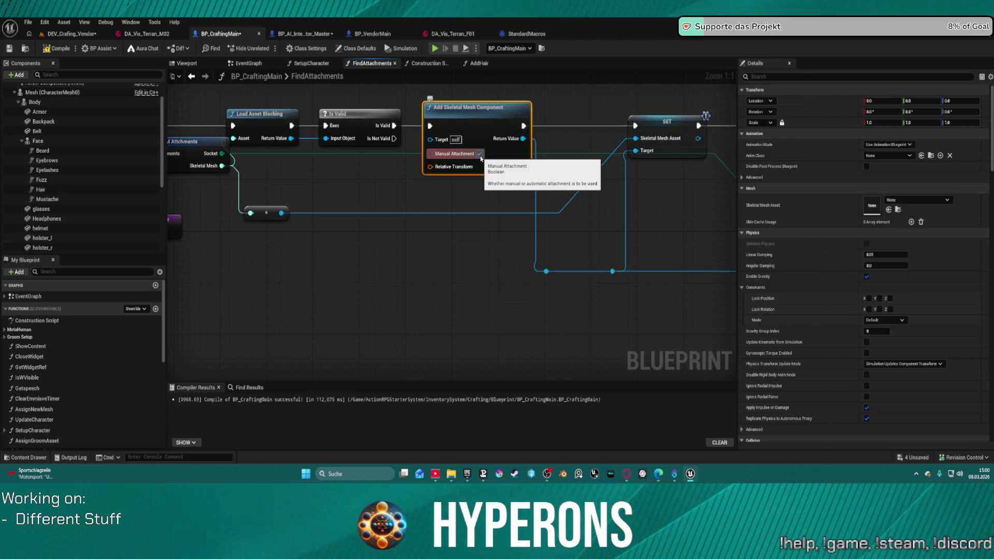
click(305, 34)
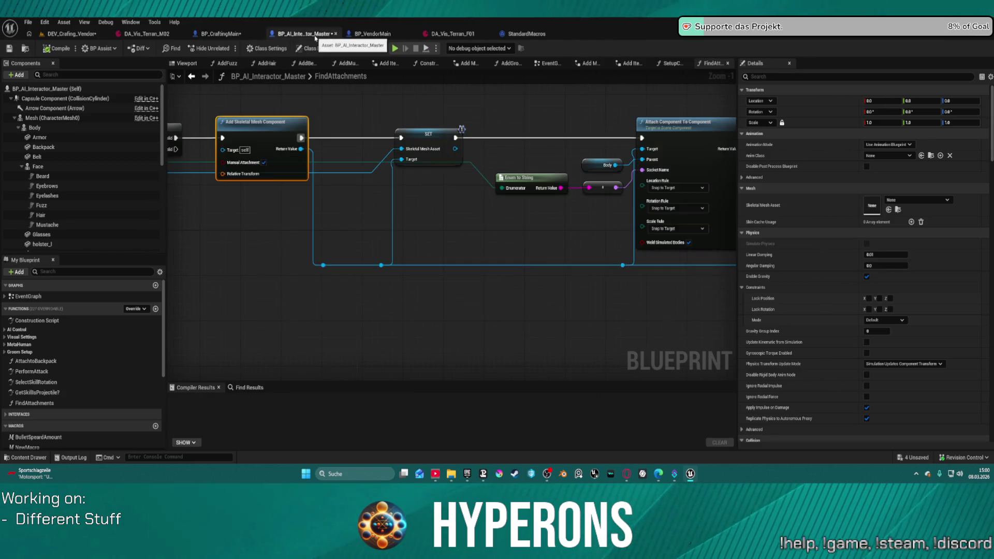
click(223, 35)
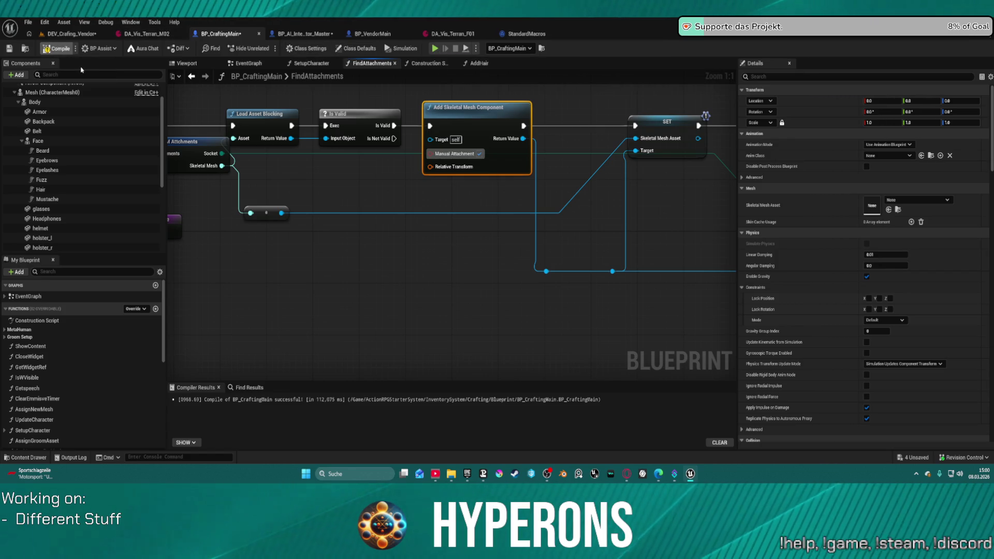
click(70, 36)
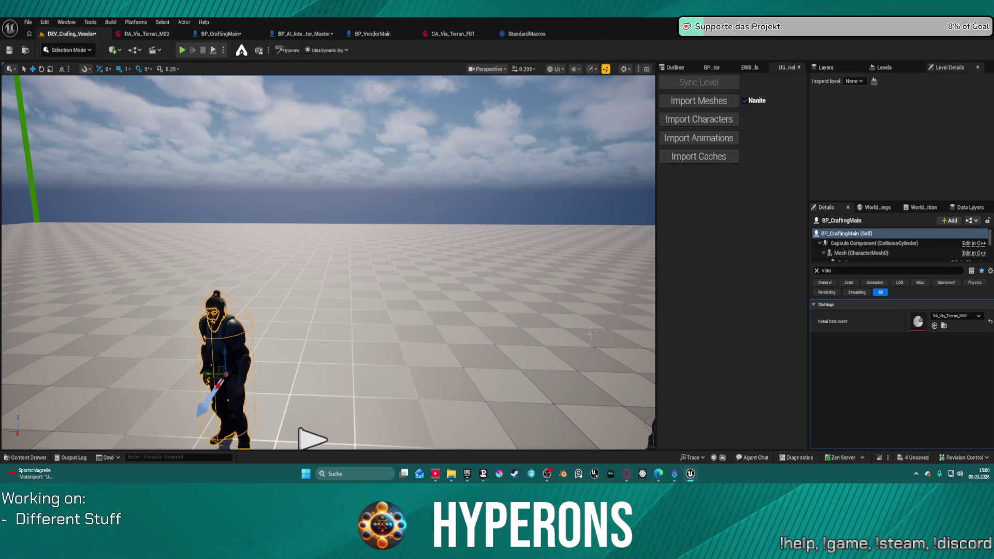
Step: Switch the vendor's Visual Data Asset to M04 and inspect the character up close
mouse_move(328, 261)
mouse_down()
mouse_move(430, 251)
mouse_move(331, 256)
mouse_up()
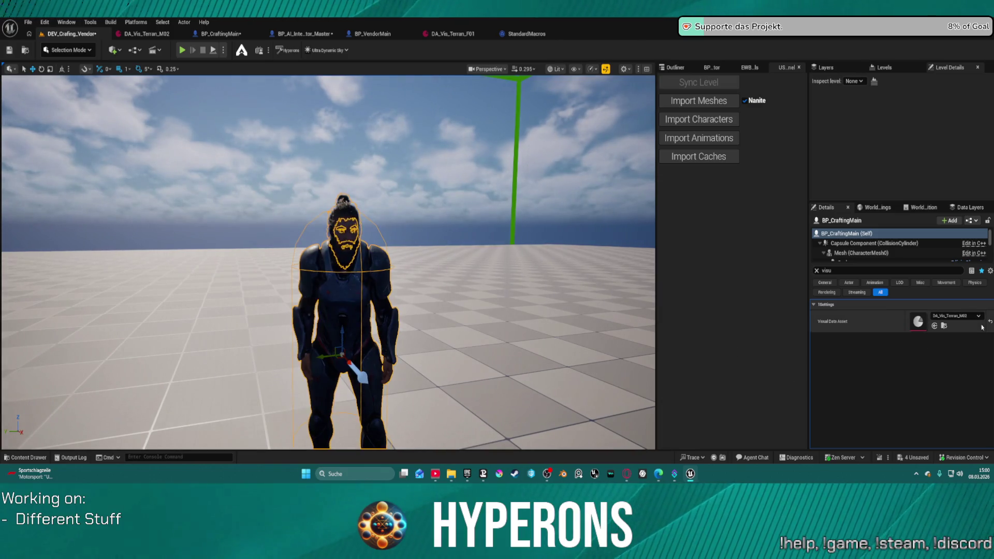
click(955, 315)
click(939, 262)
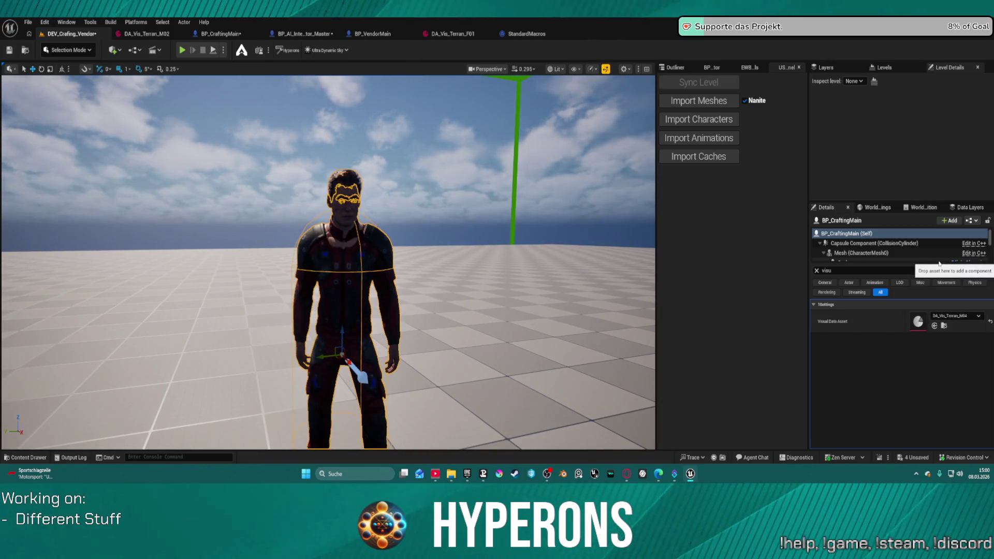
mouse_move(331, 259)
mouse_down()
mouse_move(311, 259)
mouse_move(327, 254)
mouse_up()
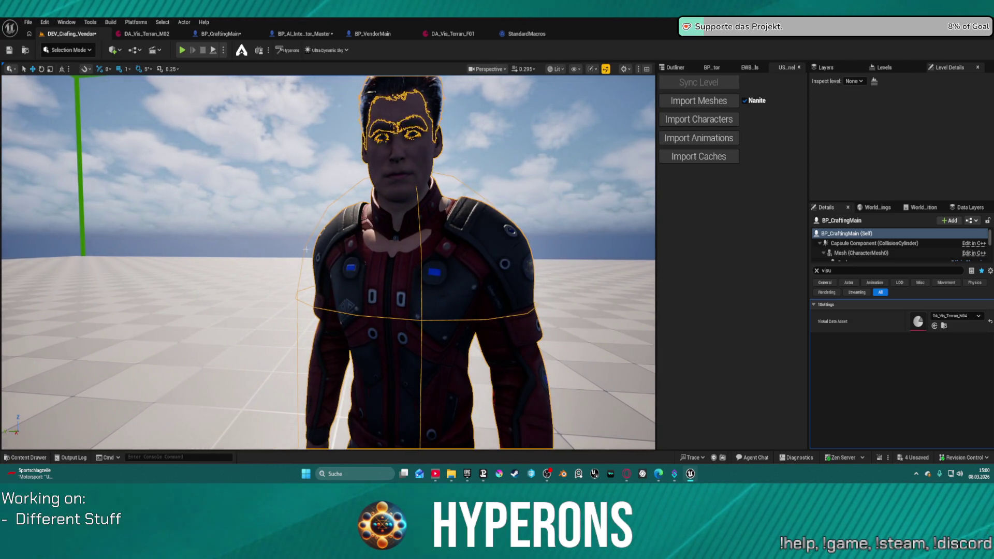
Step: Restore DA_Vis_Terran_M02 on the vendor, then go back to BP_CraftingMain's FindAttachments graph
click(967, 316)
click(927, 234)
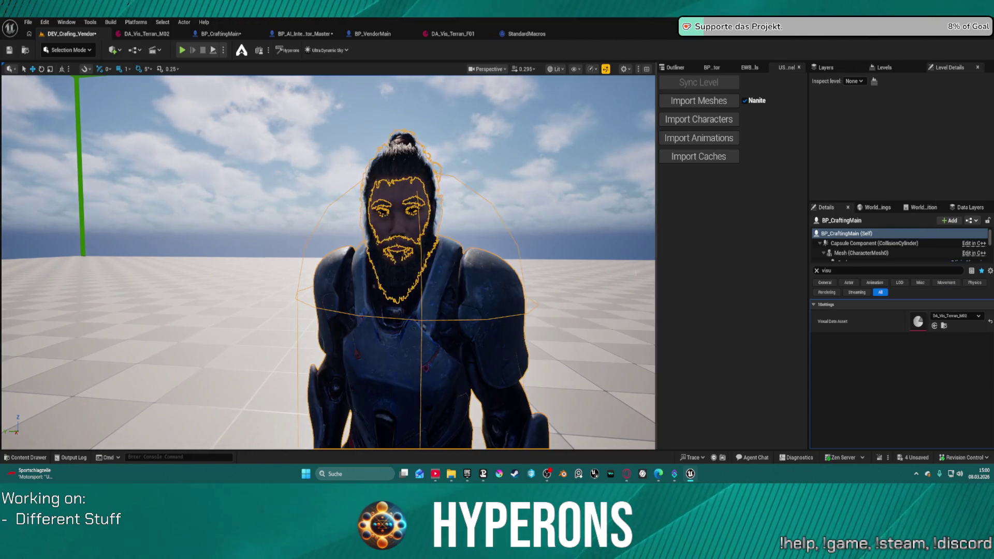
mouse_move(327, 254)
mouse_down()
mouse_move(311, 257)
mouse_move(342, 256)
mouse_move(316, 256)
mouse_move(326, 308)
mouse_move(326, 243)
mouse_move(337, 253)
mouse_move(324, 223)
mouse_move(326, 248)
mouse_up()
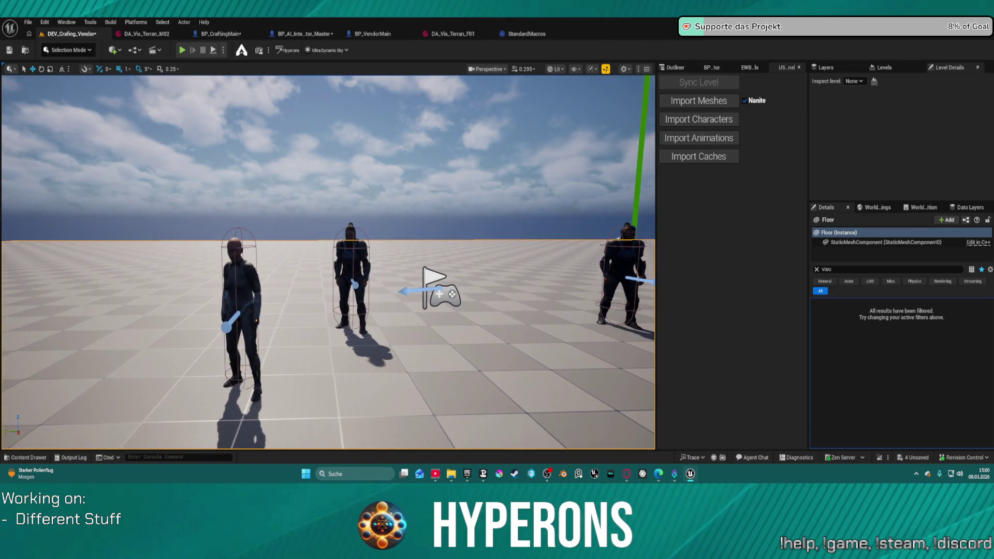
click(221, 34)
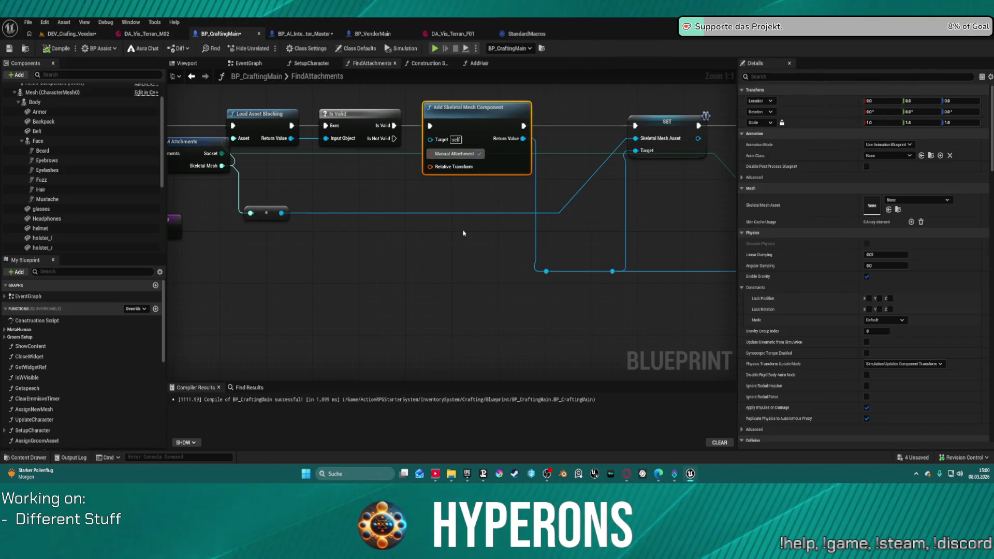
Step: Delete Load Asset Blocking and wire Loop Body to Is Valid's Exec and the mesh to Input Object
scroll(464, 233, down, 2)
mouse_move(463, 233)
mouse_down()
mouse_move(358, 239)
mouse_move(553, 232)
mouse_up()
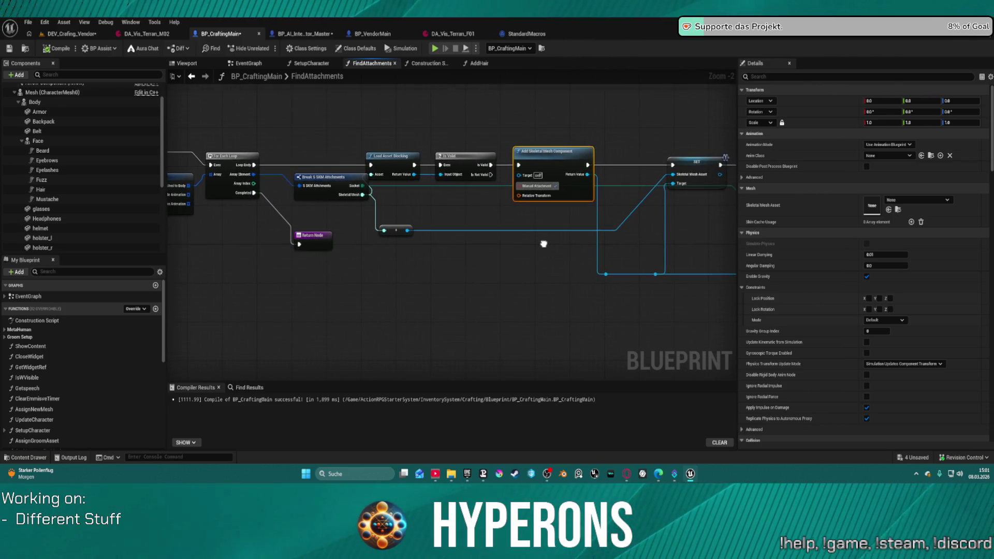
click(379, 152)
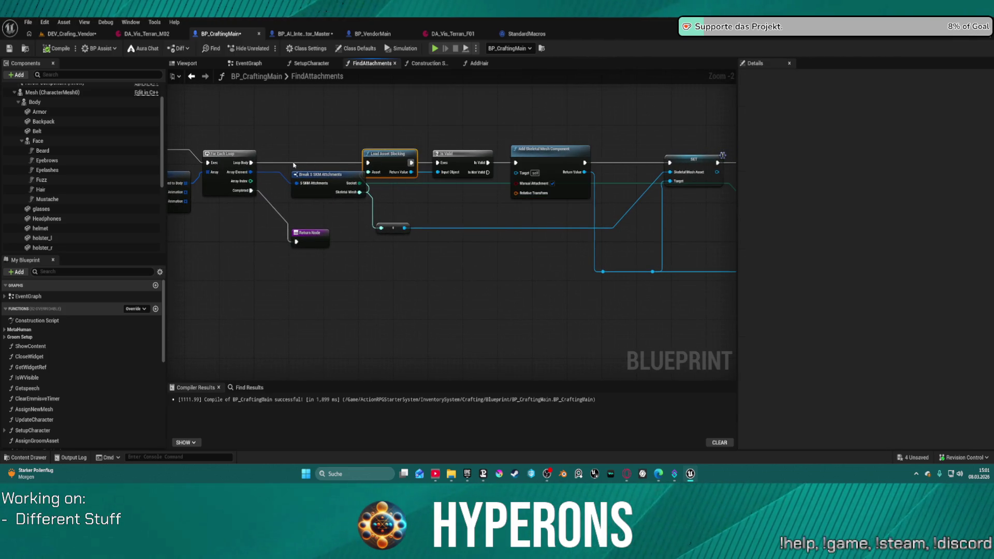
key(Delete)
drag(254, 162, 436, 162)
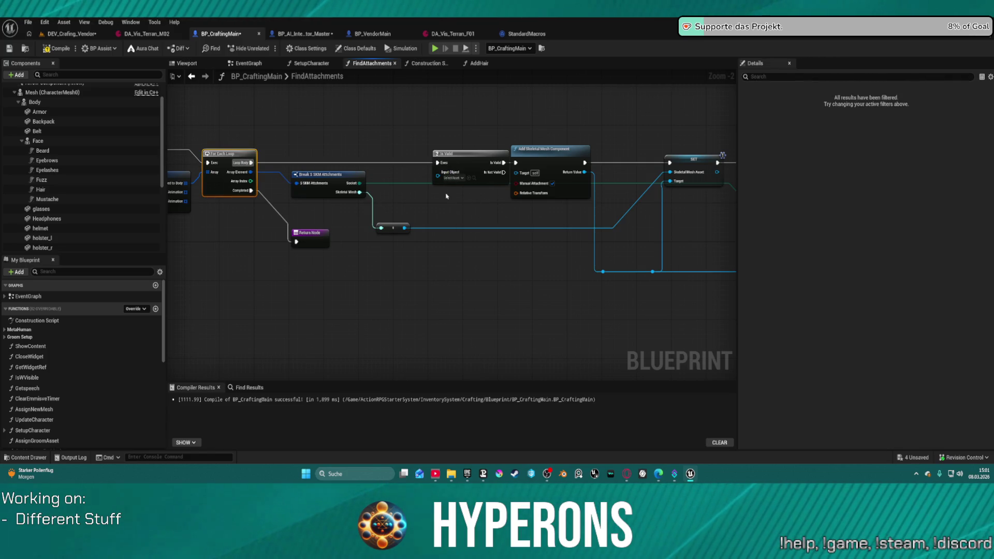
mouse_move(404, 228)
mouse_down()
mouse_move(422, 217)
mouse_move(438, 172)
mouse_up()
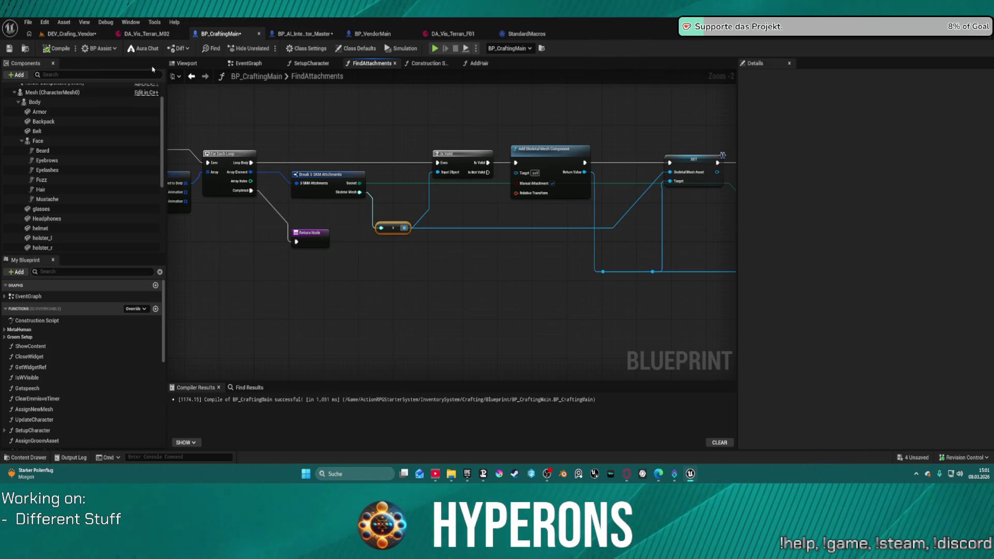
click(80, 35)
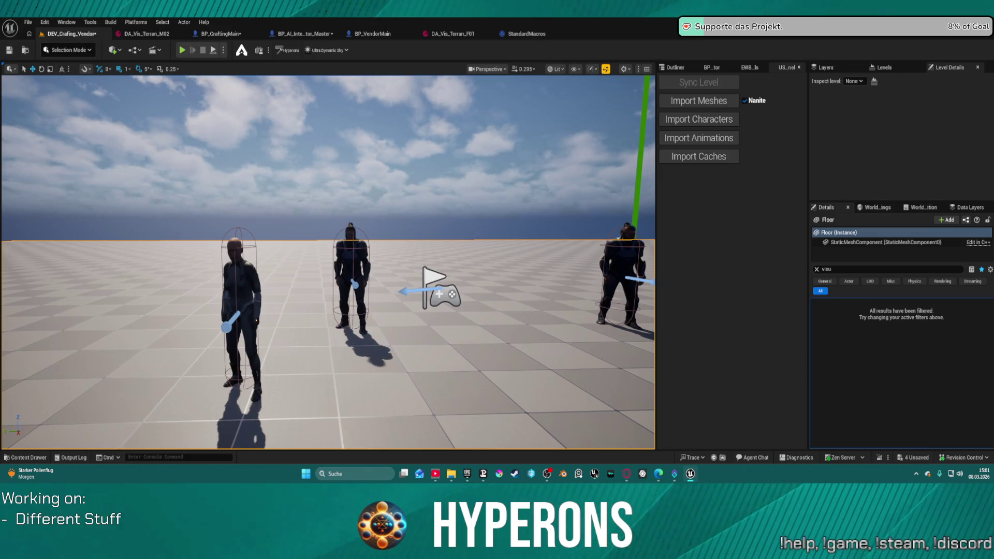
Step: Select and nudge the middle vendor character, then run a brief Alt+P play test and stop it
click(351, 274)
mouse_move(351, 278)
mouse_down()
mouse_move(518, 280)
mouse_move(391, 282)
mouse_move(341, 297)
mouse_up()
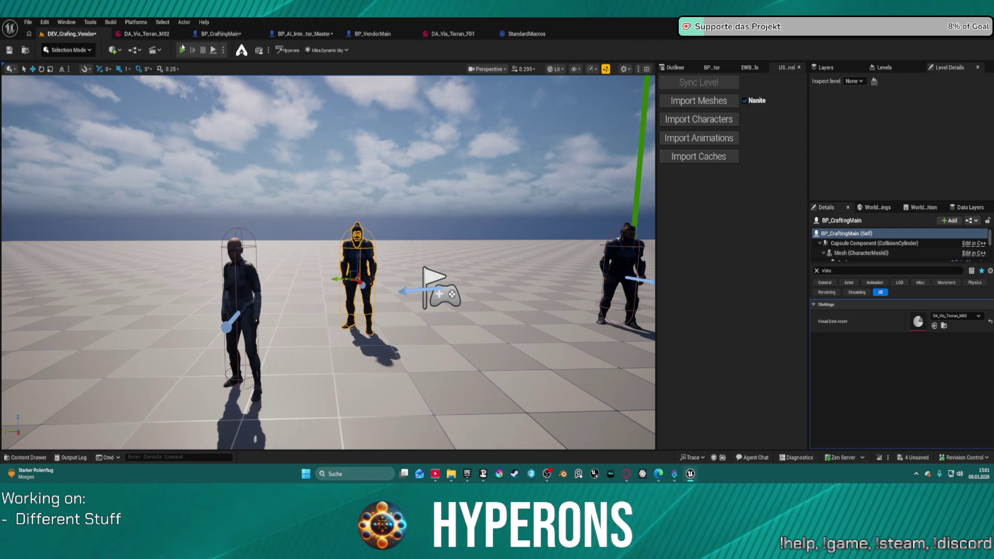
key(alt+p)
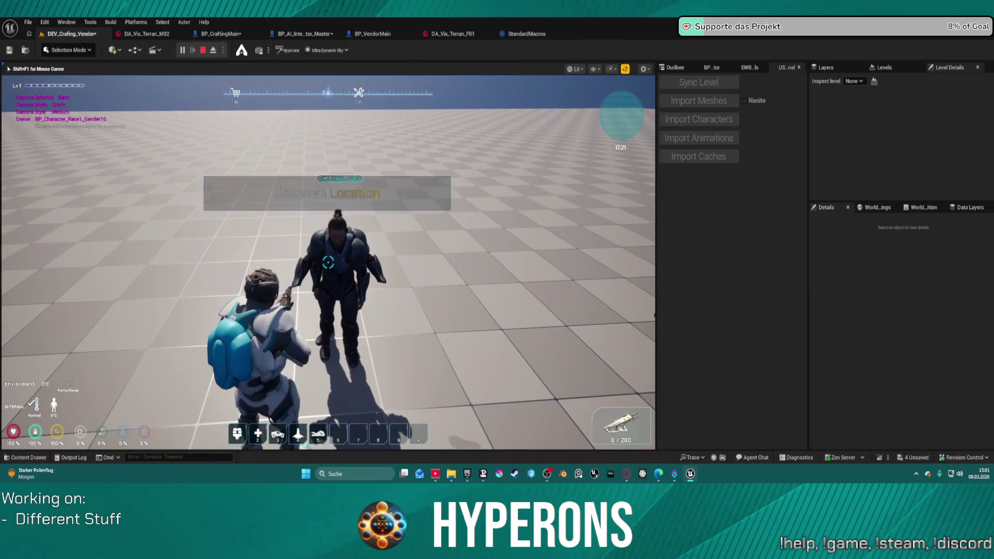
key(shift+F1)
key(Escape)
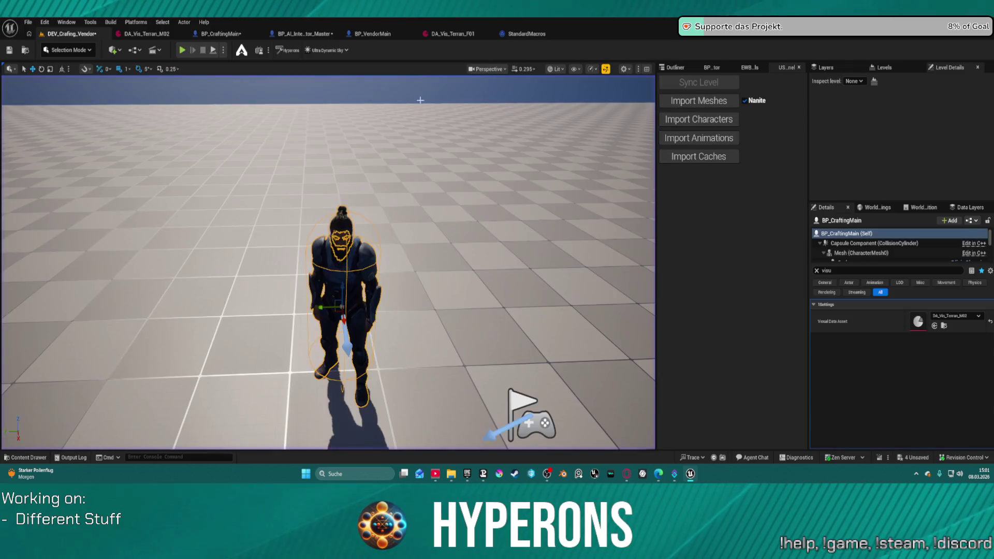
click(207, 35)
Step: Delete the Find Attachments call in the EventGraph's Init section so BeginPlay feeds Sequence directly
click(249, 64)
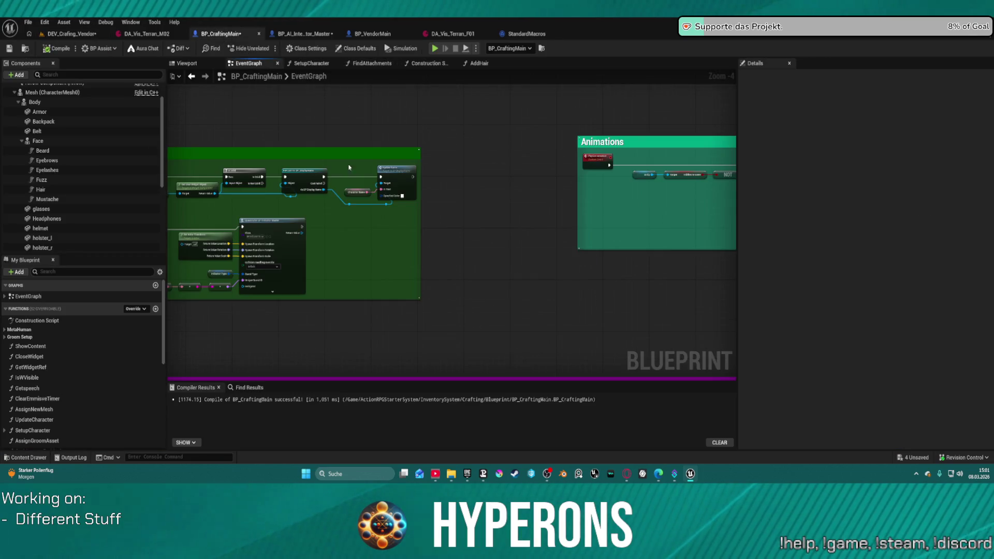
scroll(283, 157, up, 1)
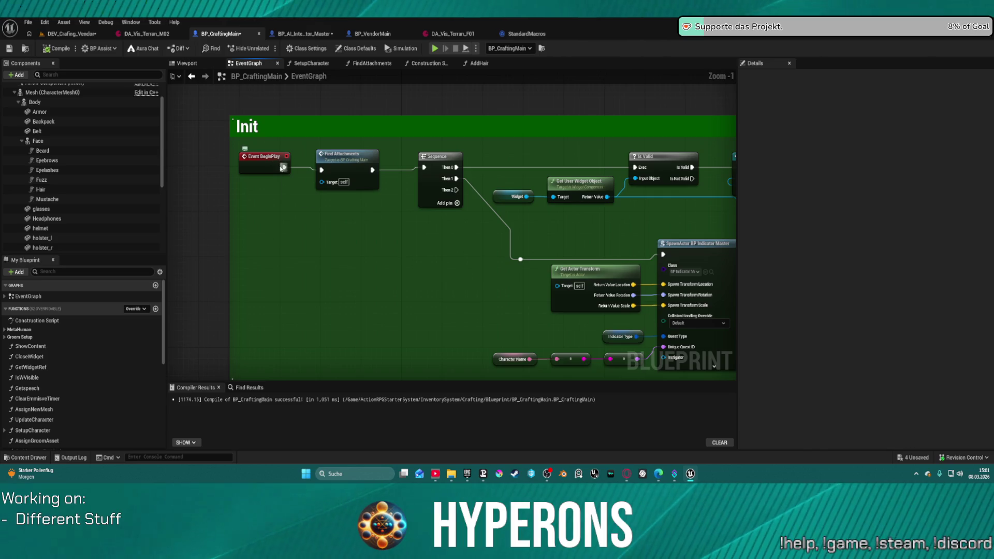
click(282, 167)
click(352, 154)
key(Delete)
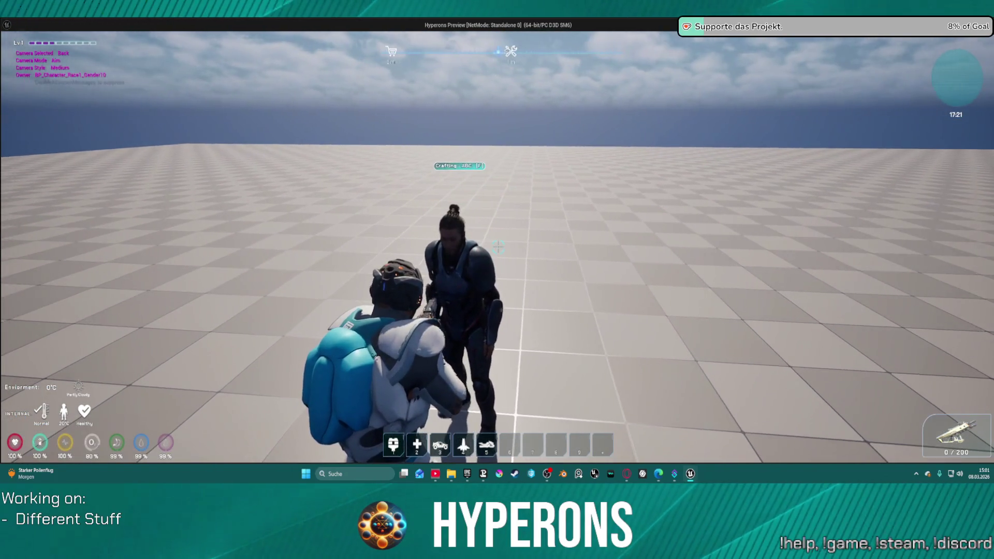
Step: In play, press F to open the Crafting - ABC panel, close it, and reopen it
key(f)
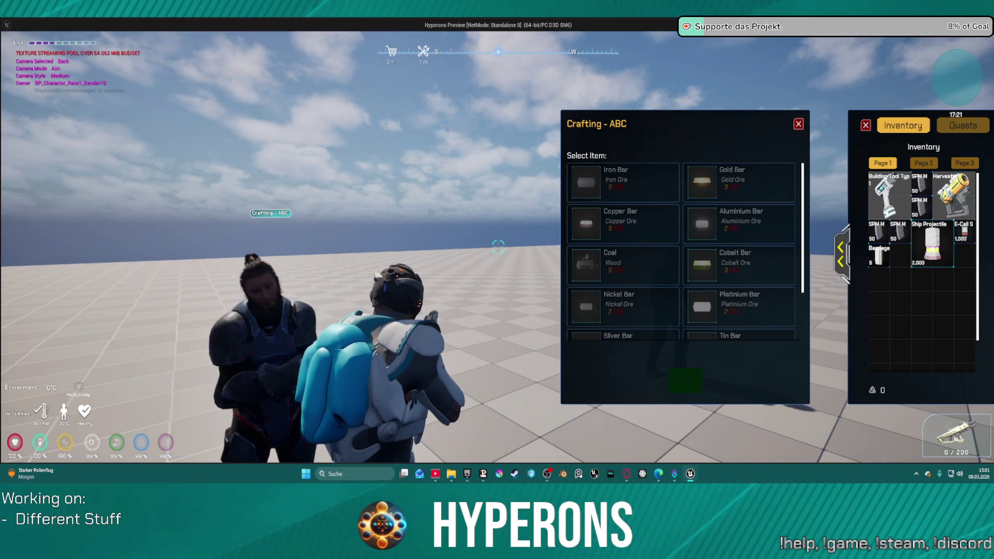
key(Escape)
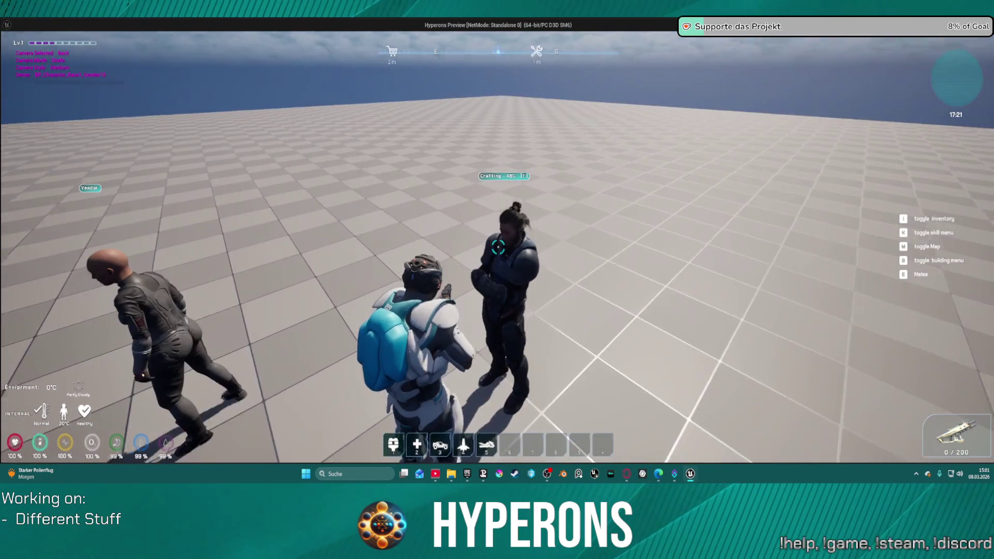
key(f)
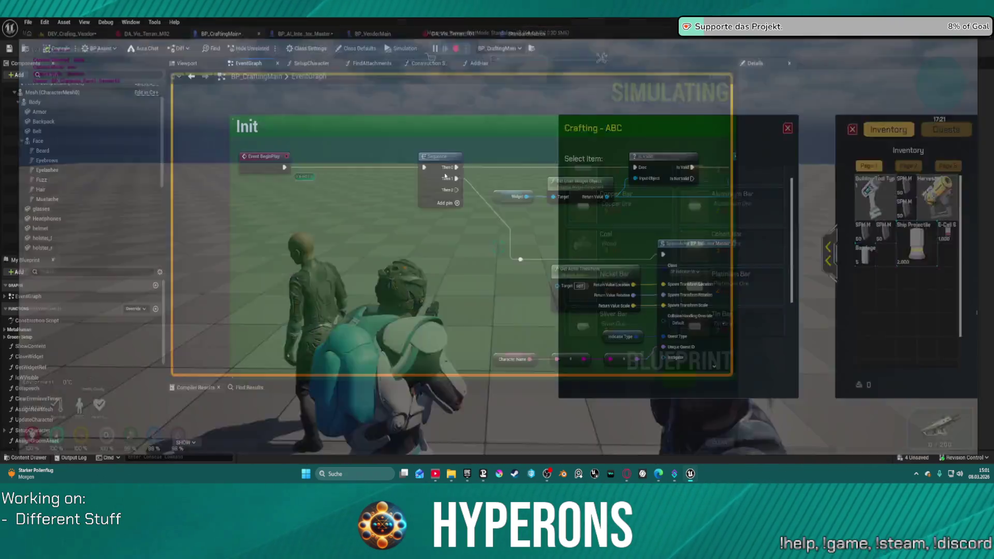
Step: Play the DEV_Crafing_Vendor level, interact with the vendor using E to see its shop, then stop
drag(413, 168, 479, 167)
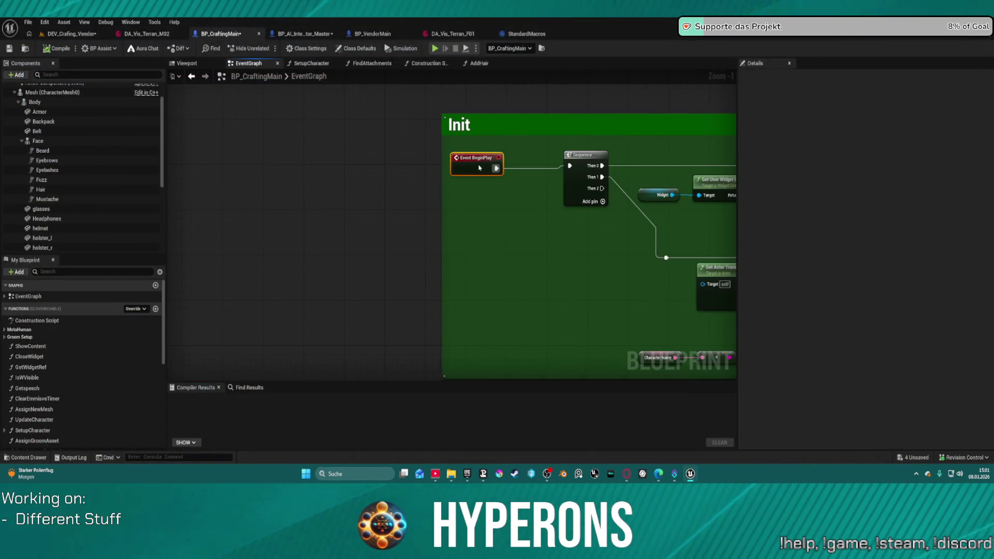
click(146, 33)
click(84, 34)
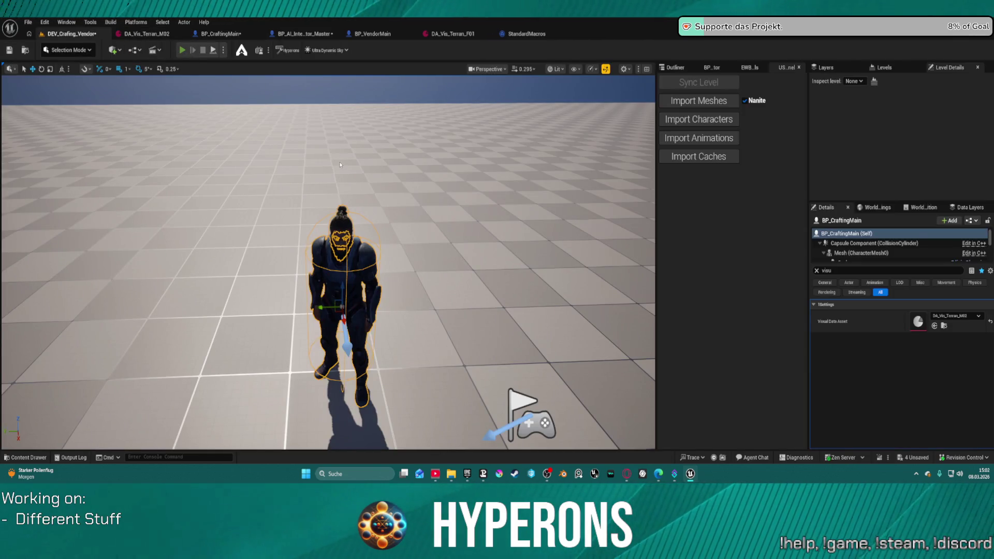
key(alt+p)
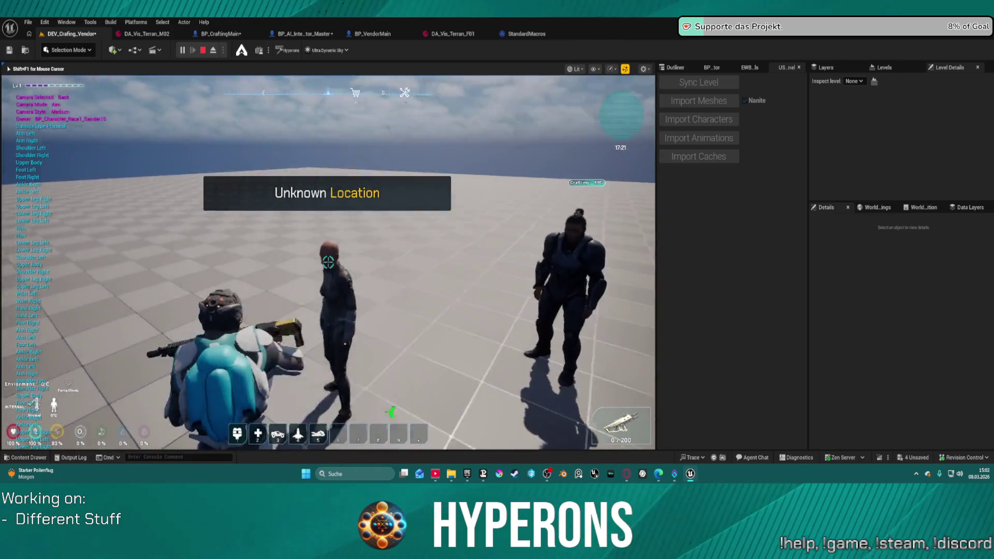
key(e)
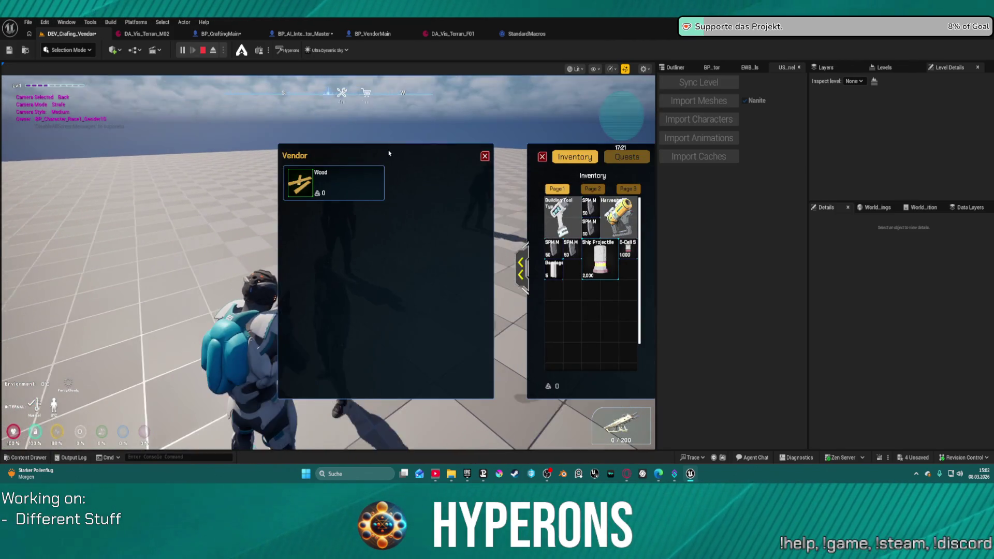
right_click(388, 153)
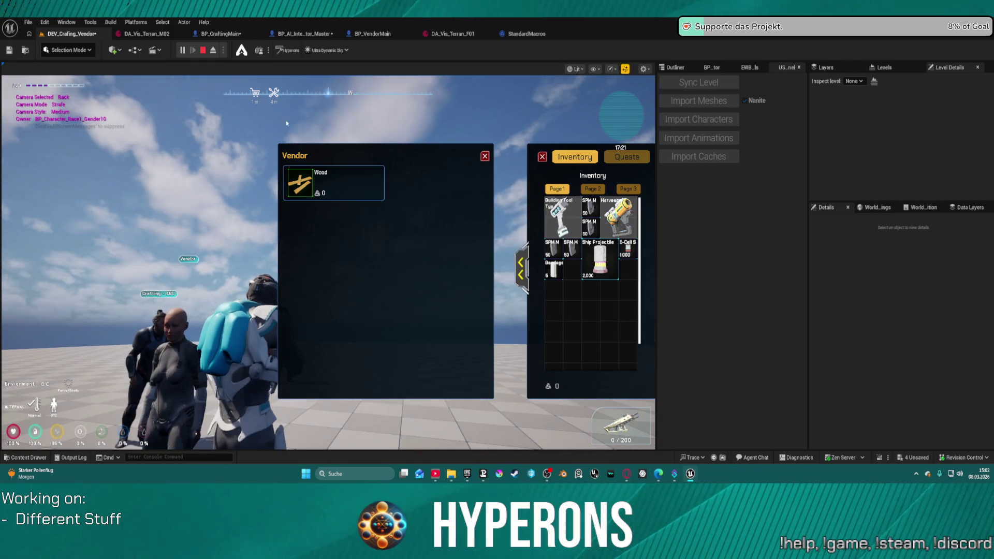
key(Escape)
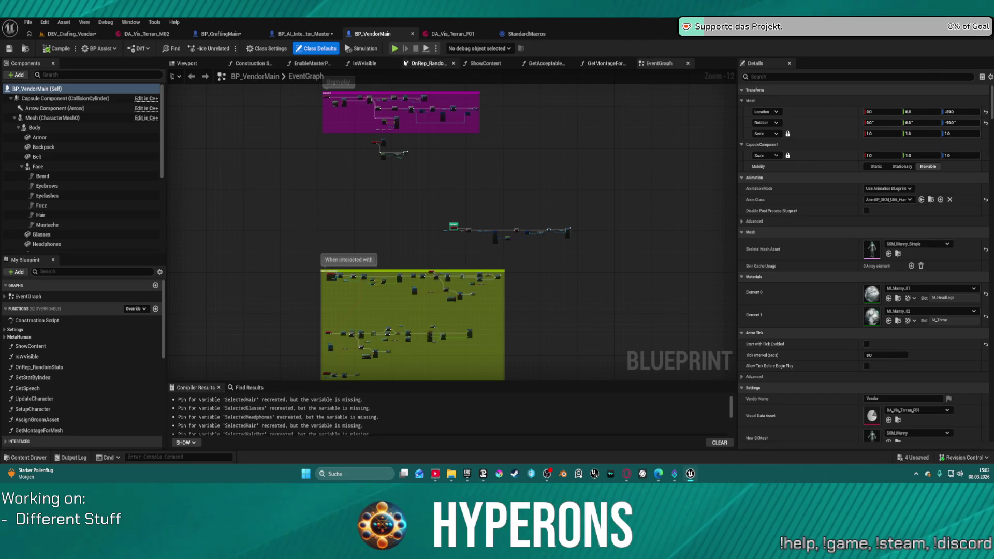
Step: Delete the Play Idle node from BP_VendorMain's BeginPlay chain and select the Create Event and timer nodes
scroll(338, 110, up, 9)
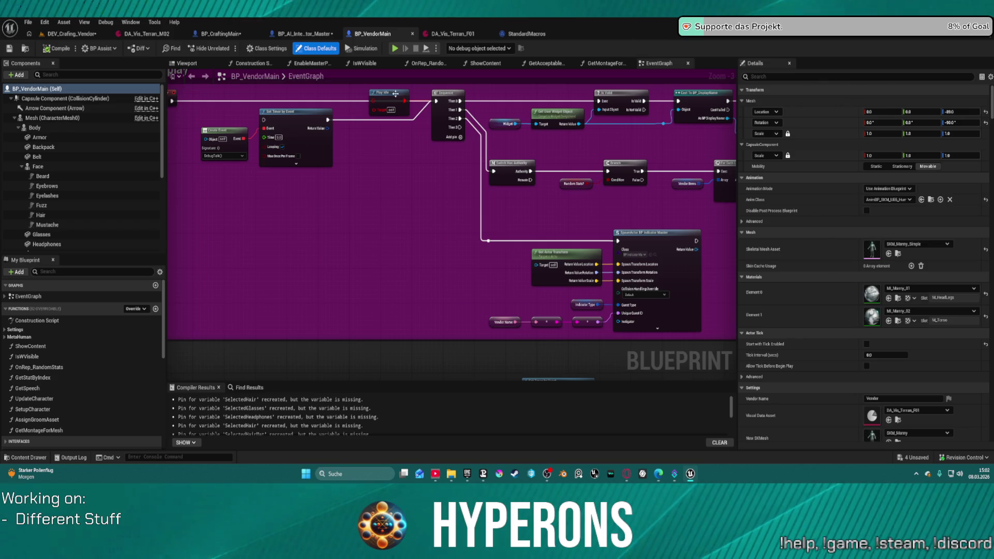
click(390, 102)
key(Delete)
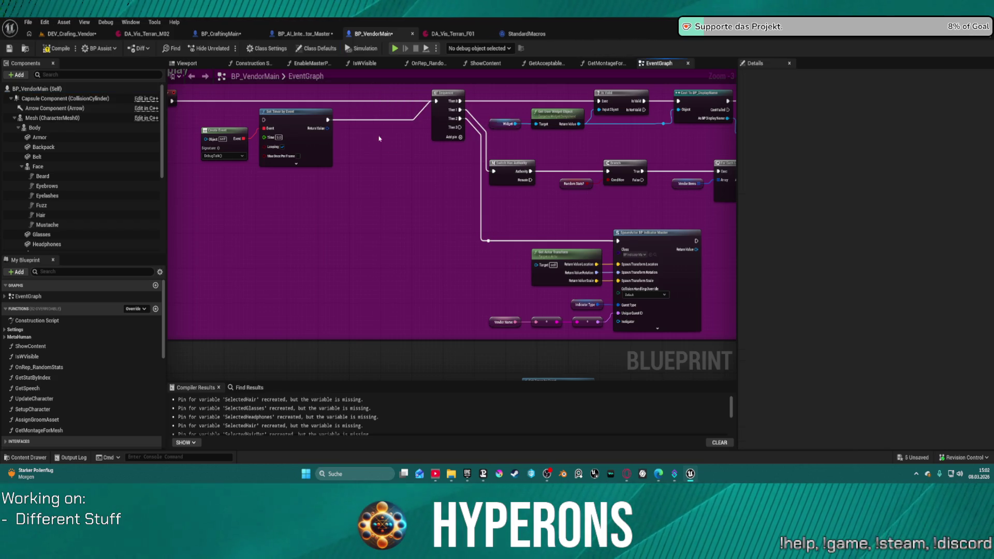
drag(324, 179, 210, 121)
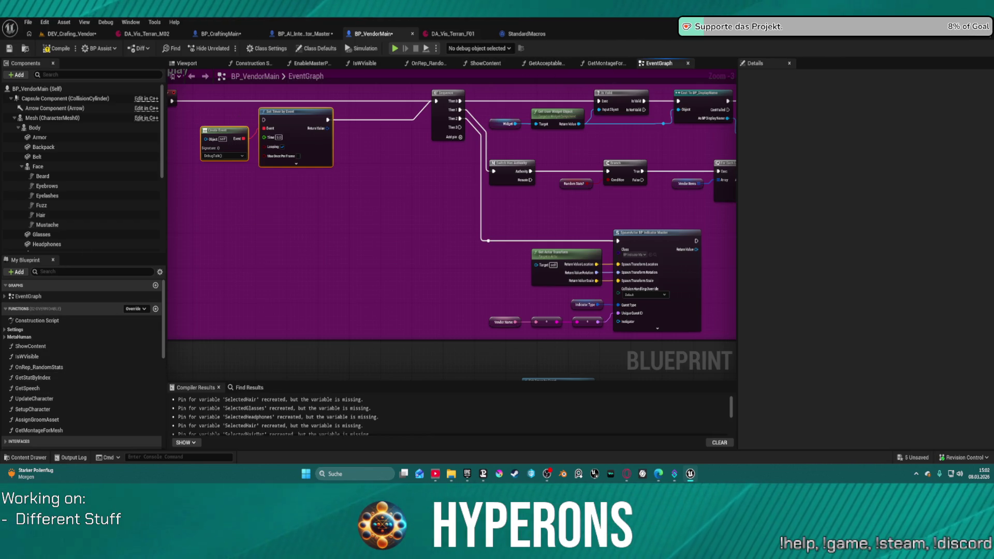
click(220, 34)
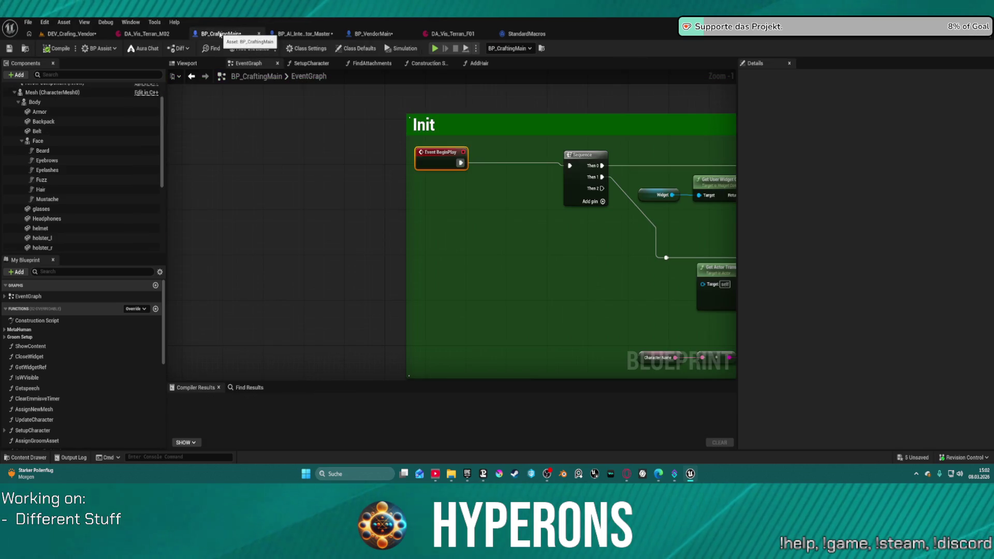
Step: Close the BP_AI_Interactor_Master editor and launch Function Copy from the Tools menu over the level
click(71, 34)
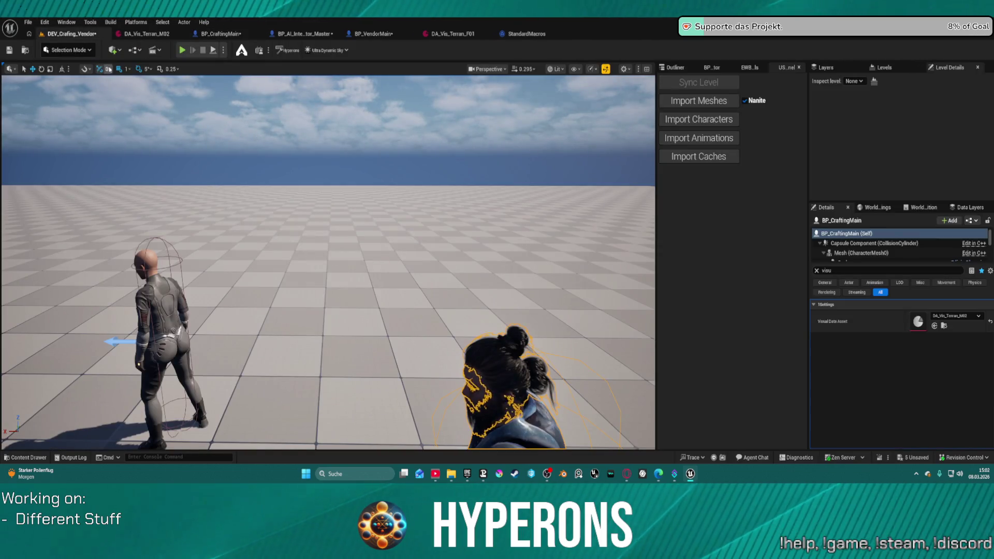
click(300, 34)
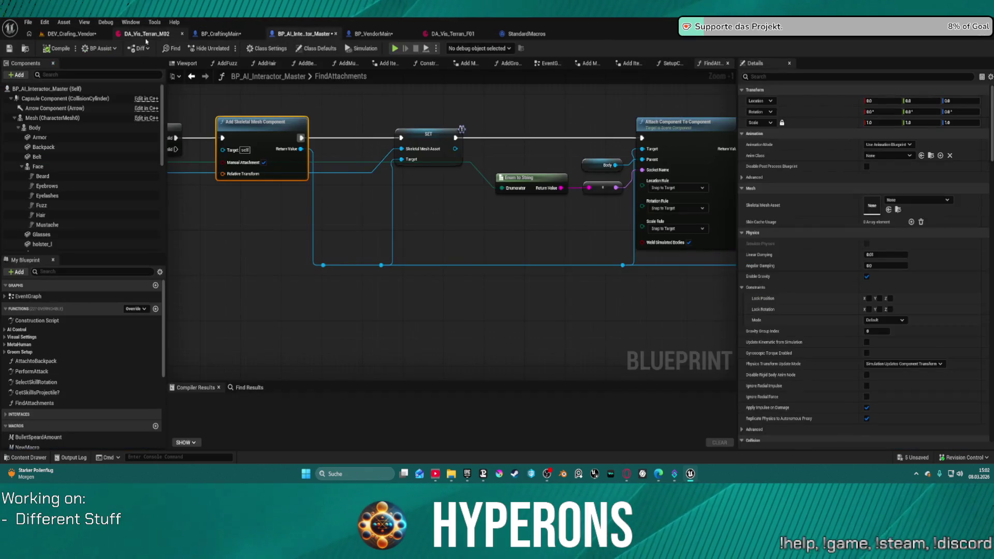
click(335, 34)
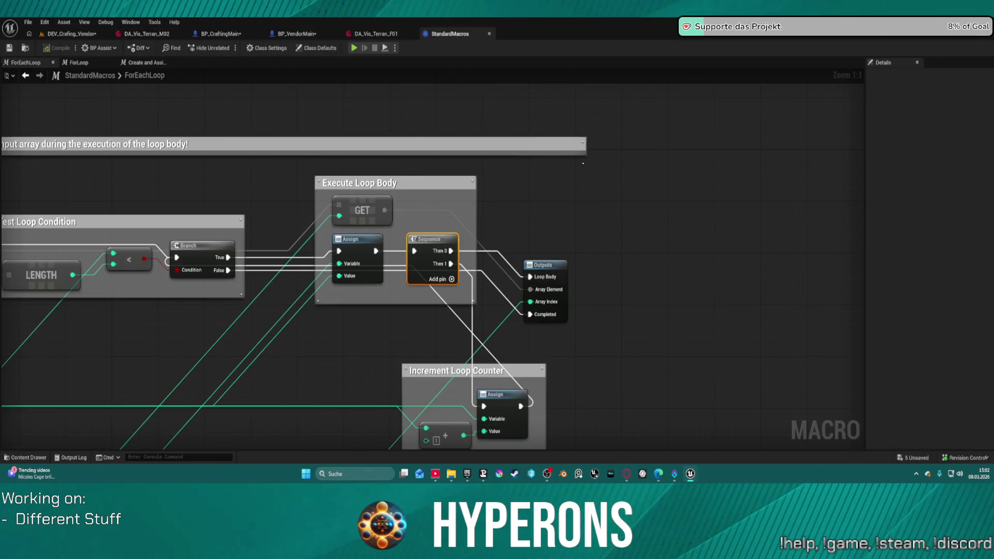
click(285, 33)
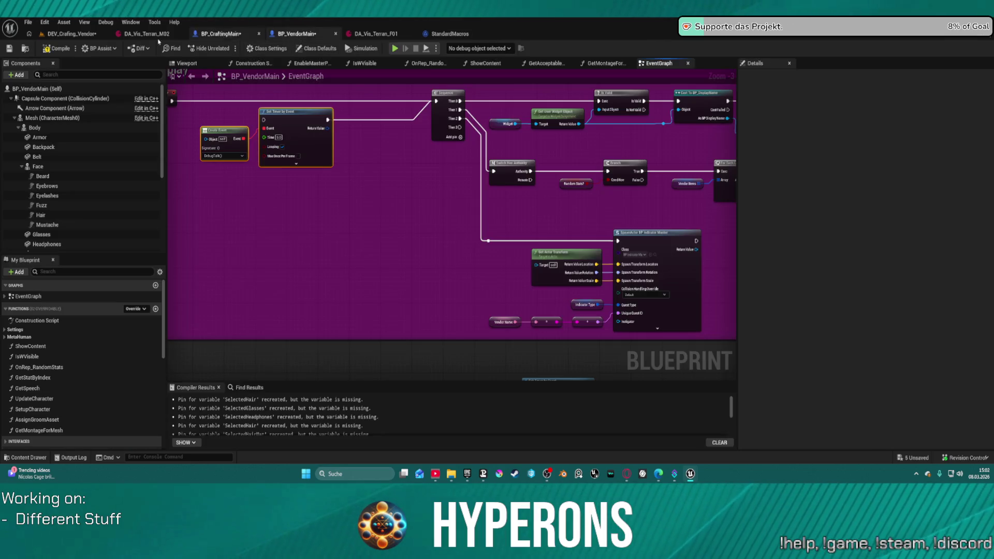
click(73, 35)
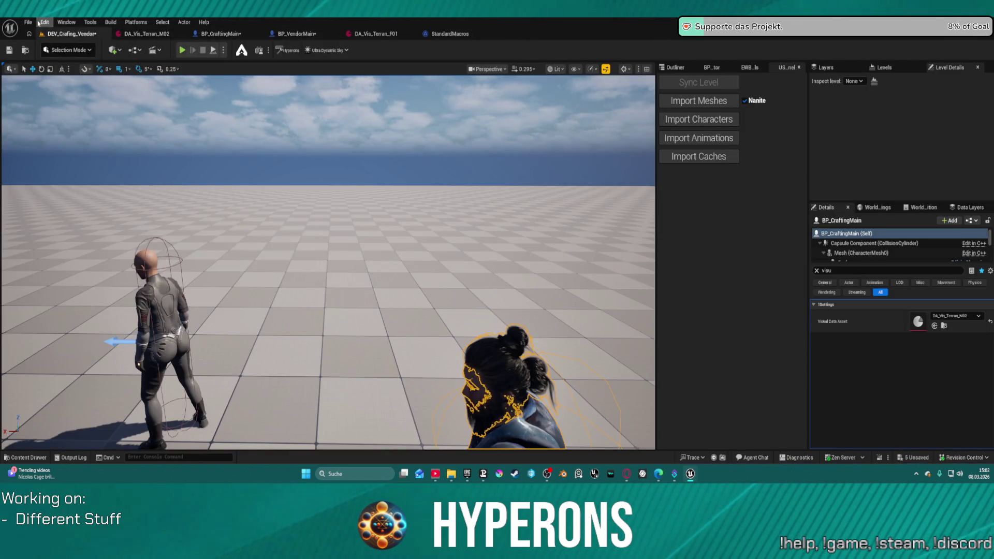
click(90, 23)
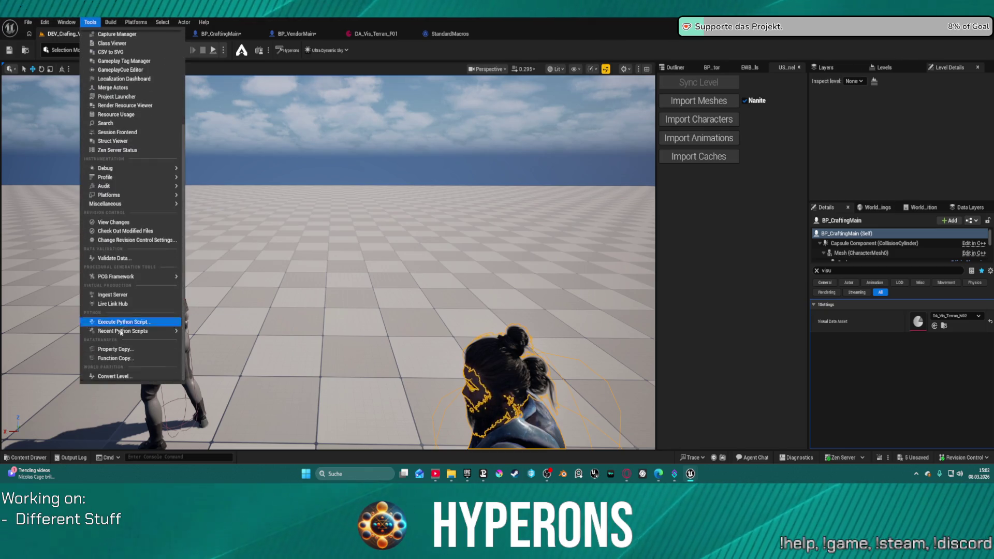
click(124, 358)
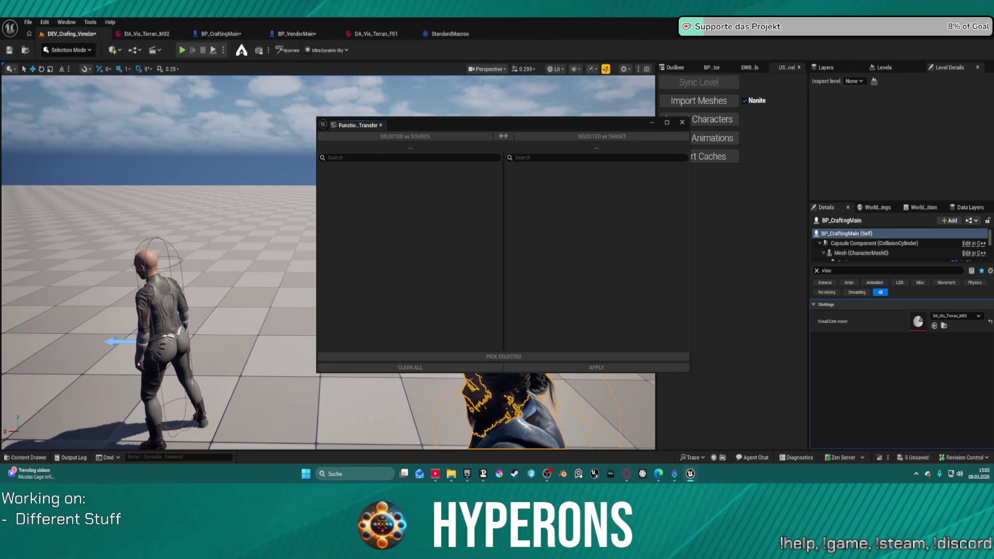
Step: Load BP_AI_Interactor_Master as the copy source, save BP_VendorMain, and set it as the target
click(405, 136)
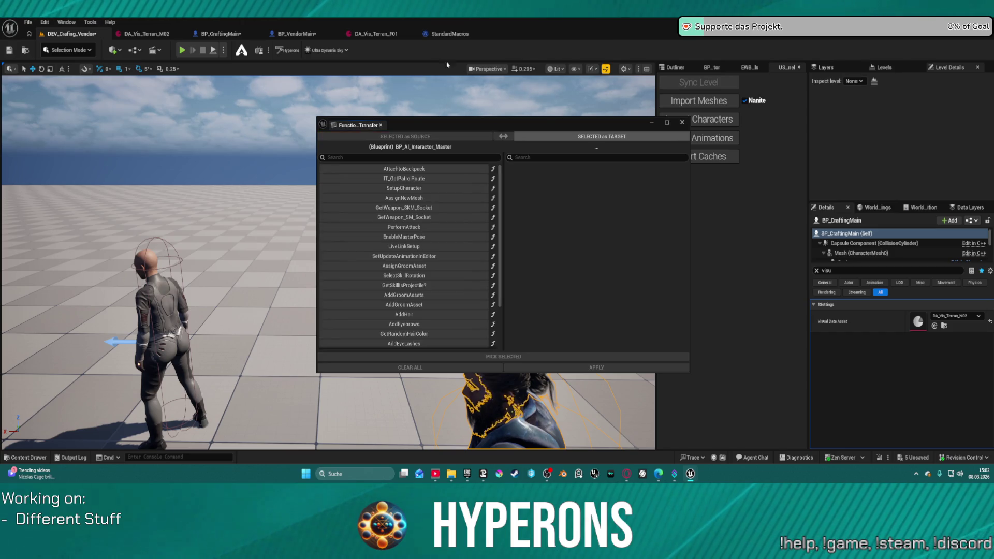
click(292, 33)
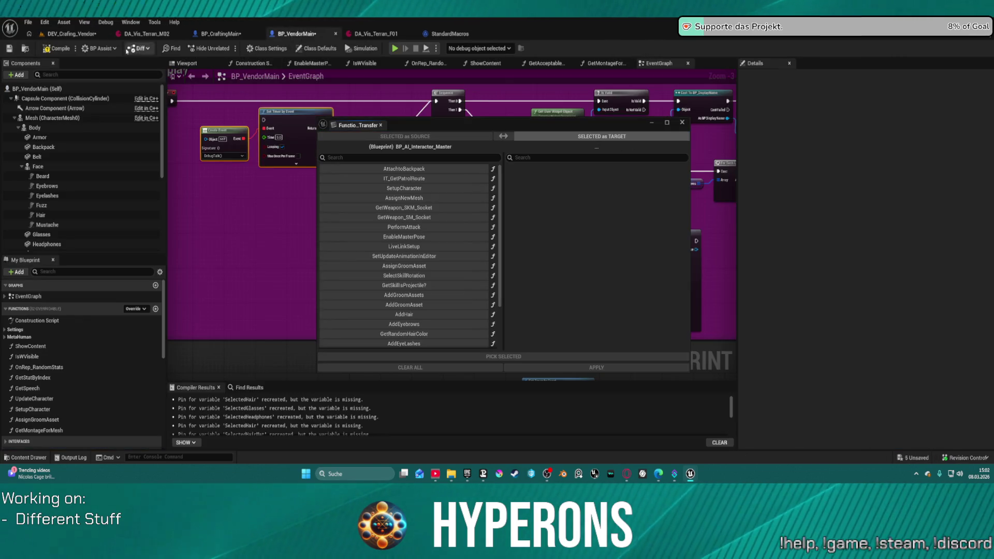
click(9, 48)
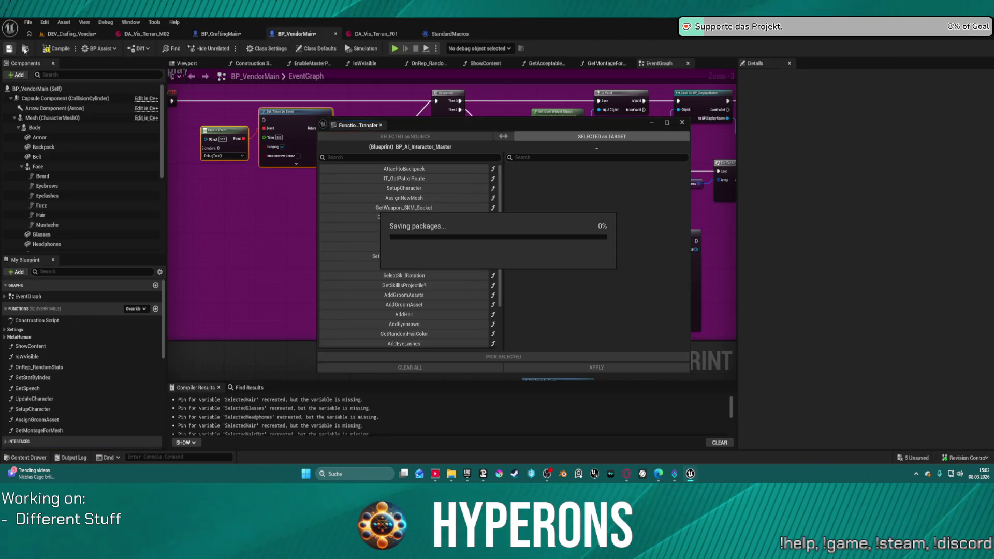
click(26, 52)
click(565, 138)
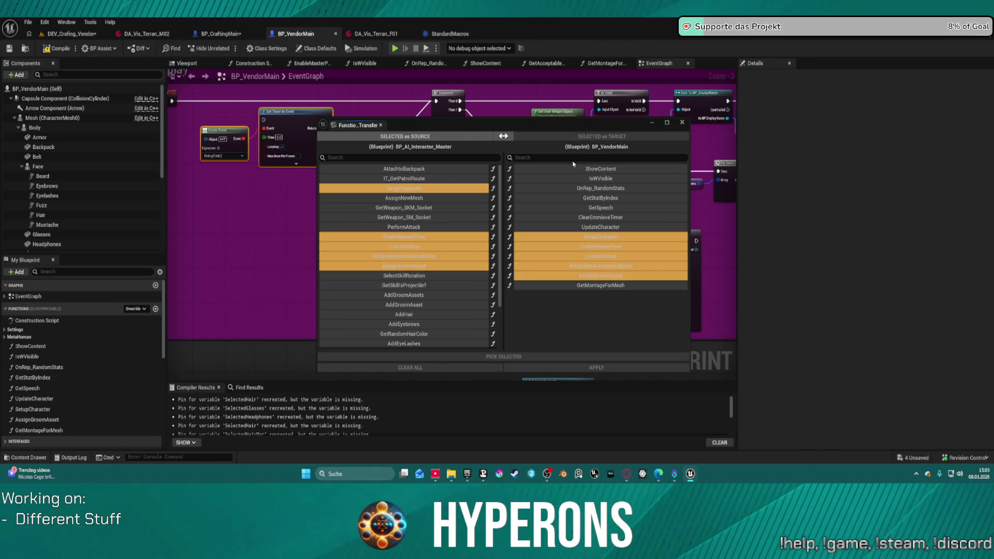
Step: Try function picks from AddGroomAssets to FindAttachments, PerformAttack and GetWeapon_SM_Socket, then clear them all
click(432, 295)
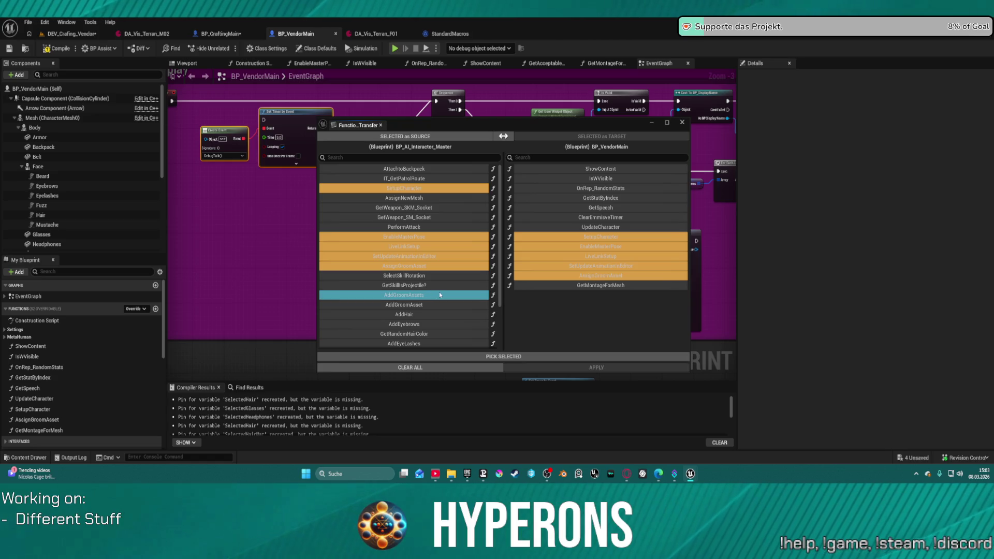
scroll(438, 300, down, 2)
shift+click(430, 327)
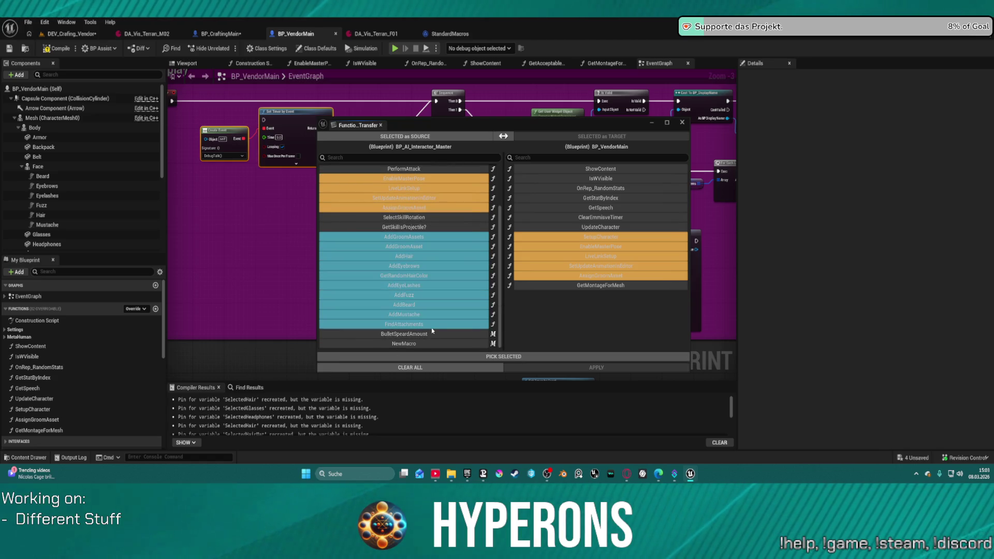
scroll(445, 305, up, 2)
scroll(449, 275, up, 1)
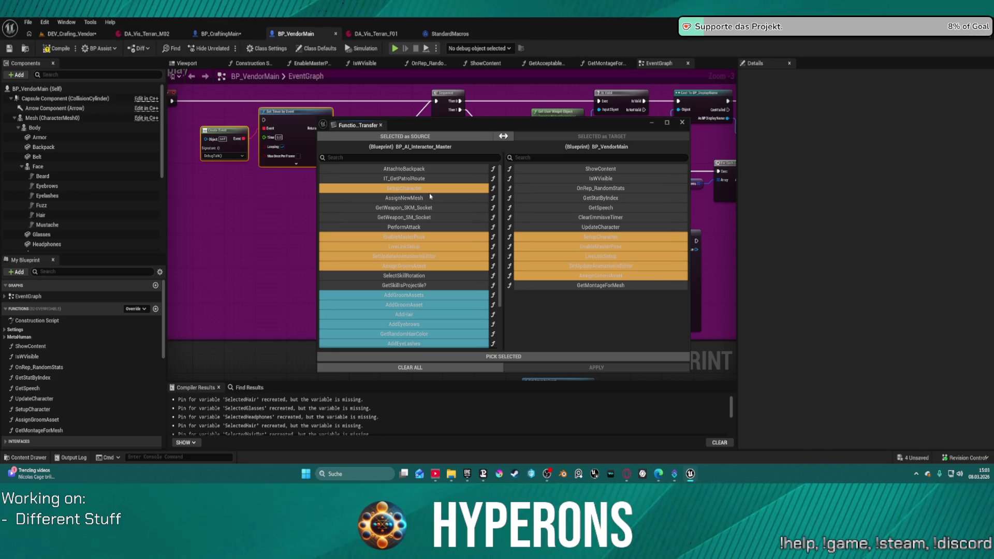
shift+click(409, 199)
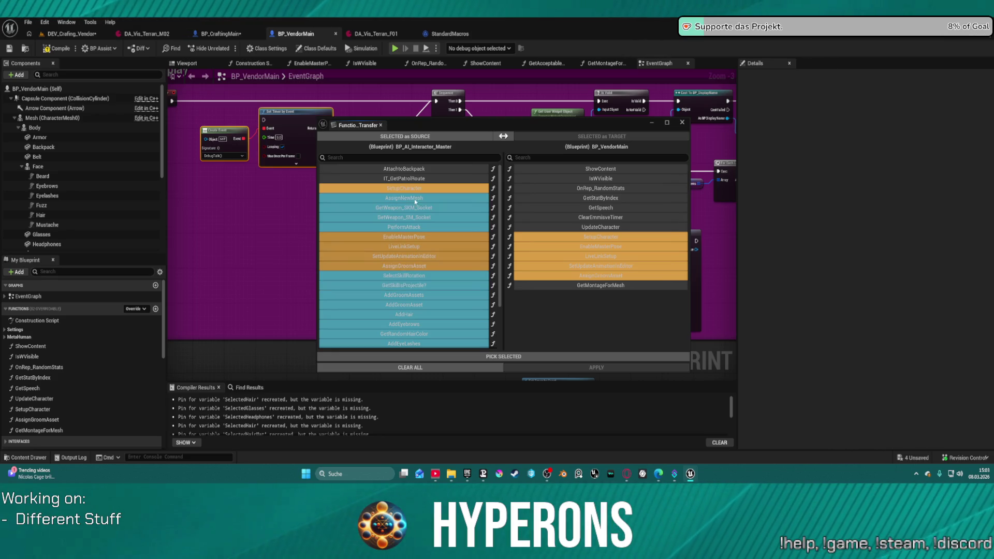
click(516, 354)
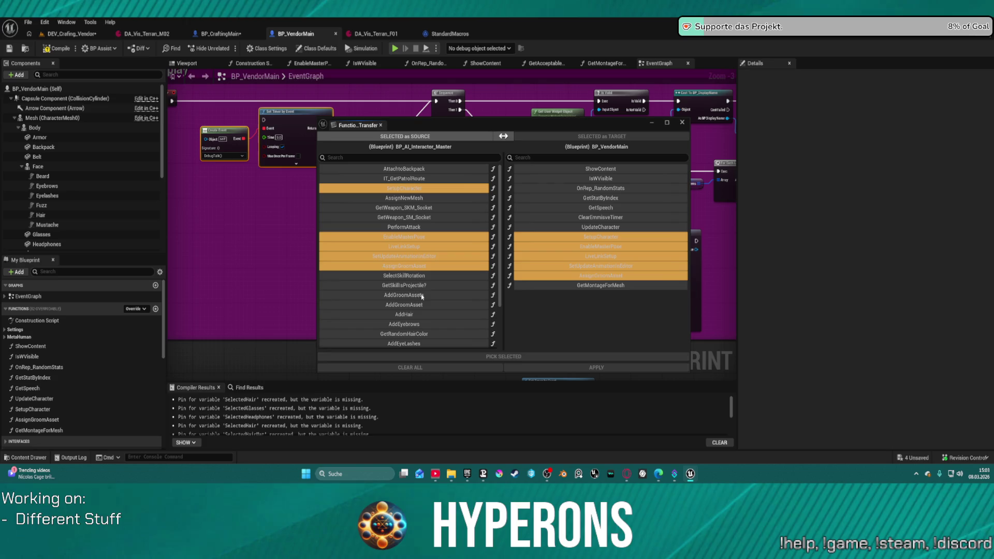
click(413, 228)
shift+click(421, 216)
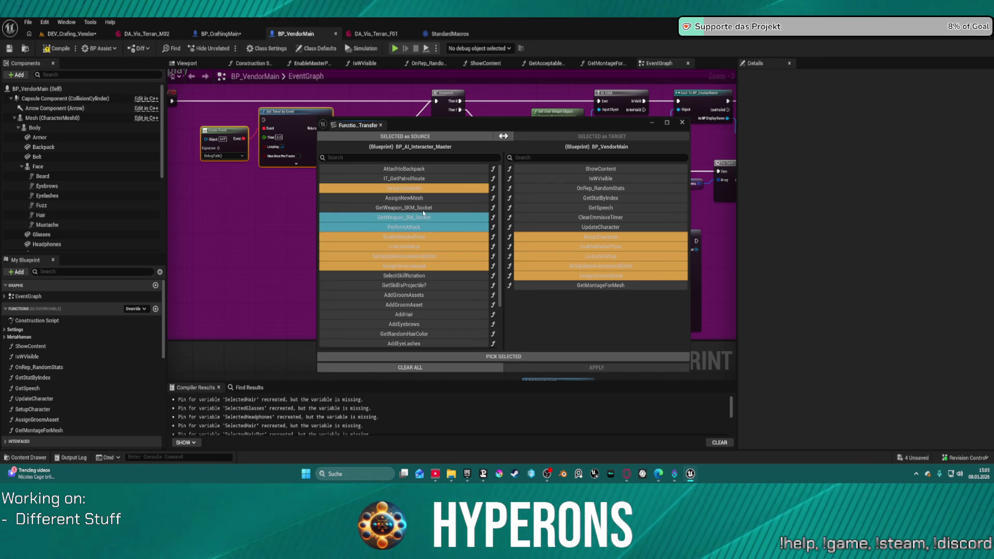
click(410, 368)
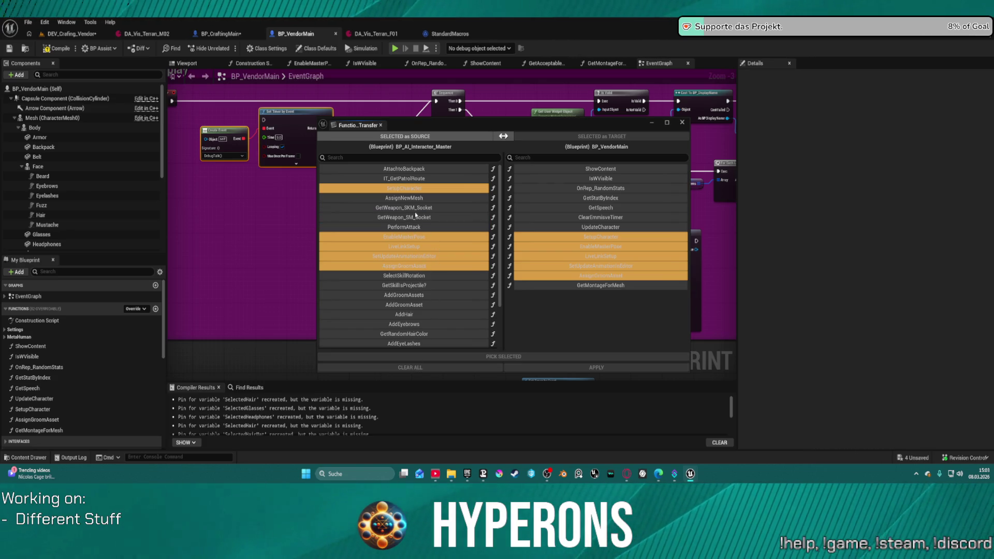
Step: Select PerformAttack through FindAttachments, stage them with Pick Selected, then Clear All and close the window
click(434, 212)
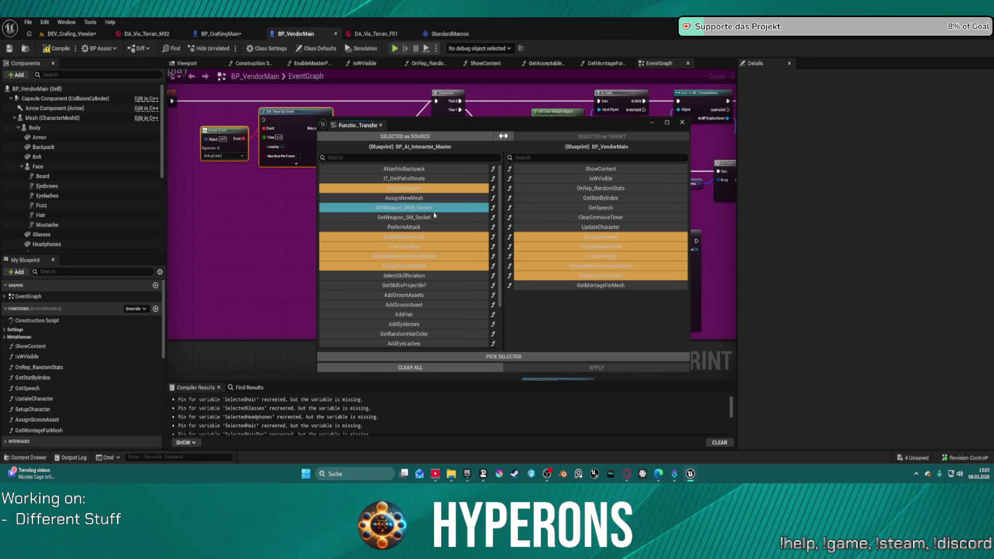
shift+click(387, 218)
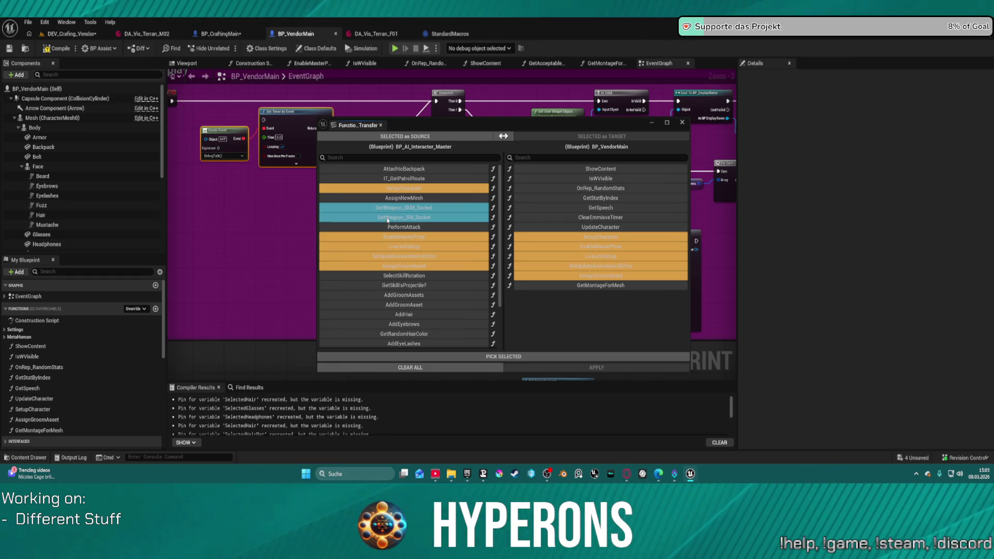
shift+click(393, 198)
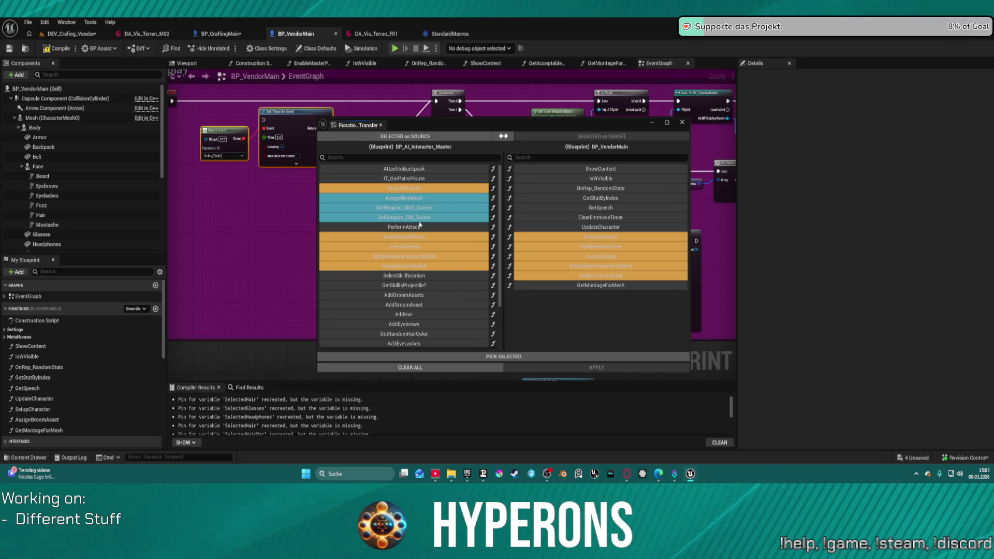
ctrl+click(409, 168)
ctrl+click(411, 297)
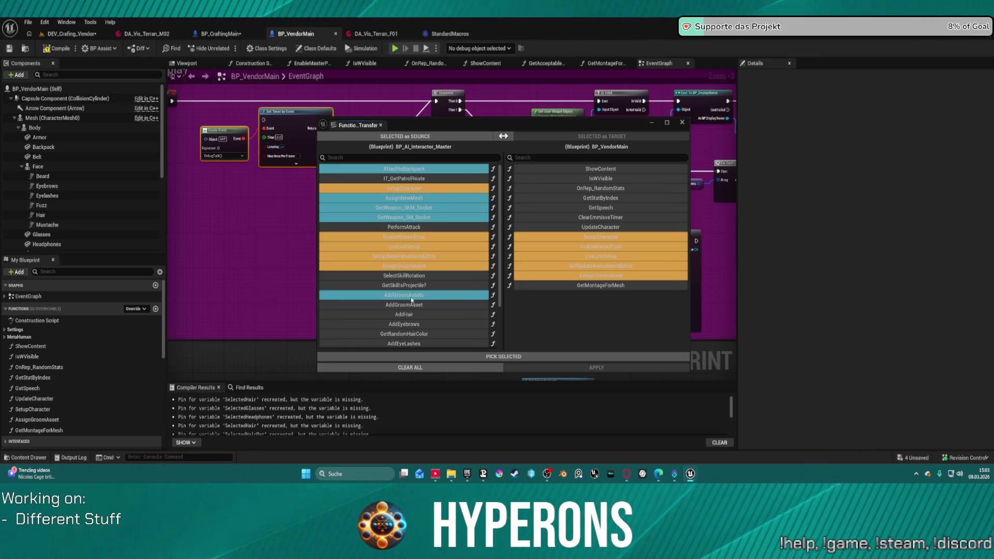
scroll(411, 299, down, 3)
shift+click(427, 325)
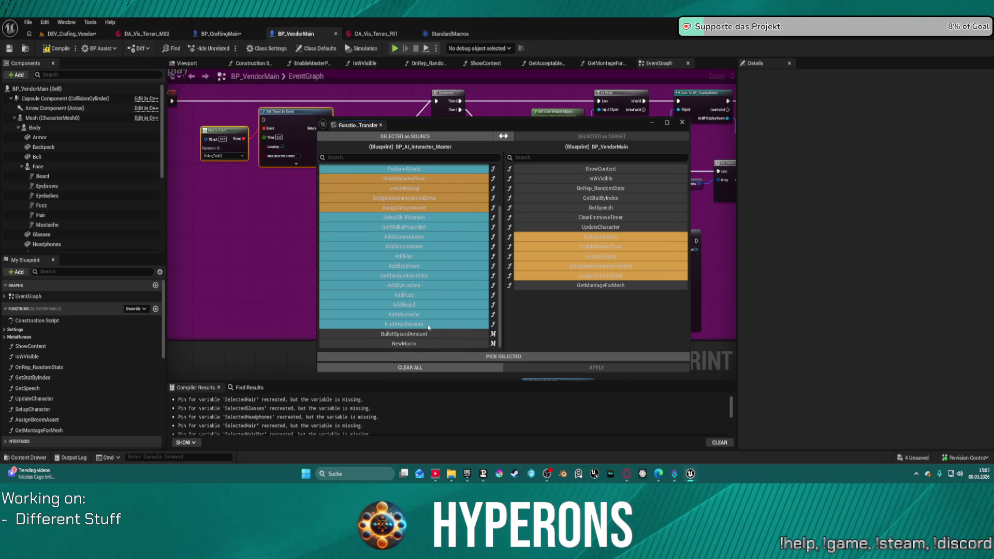
click(519, 357)
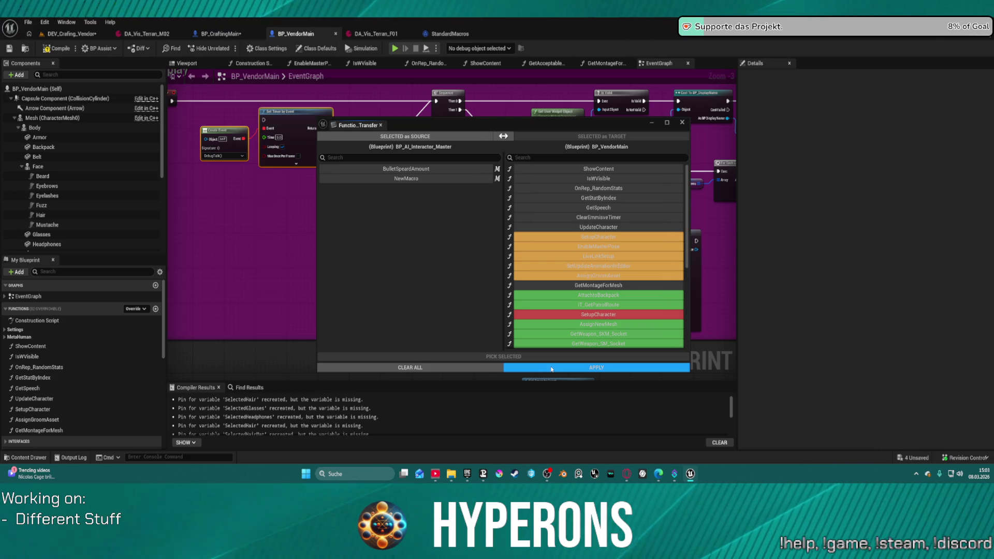
click(425, 367)
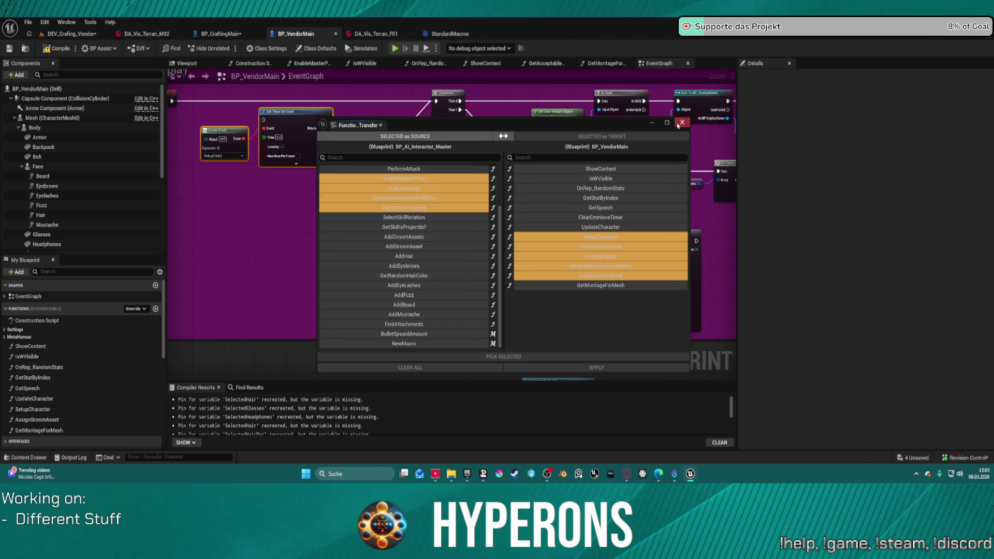
click(275, 24)
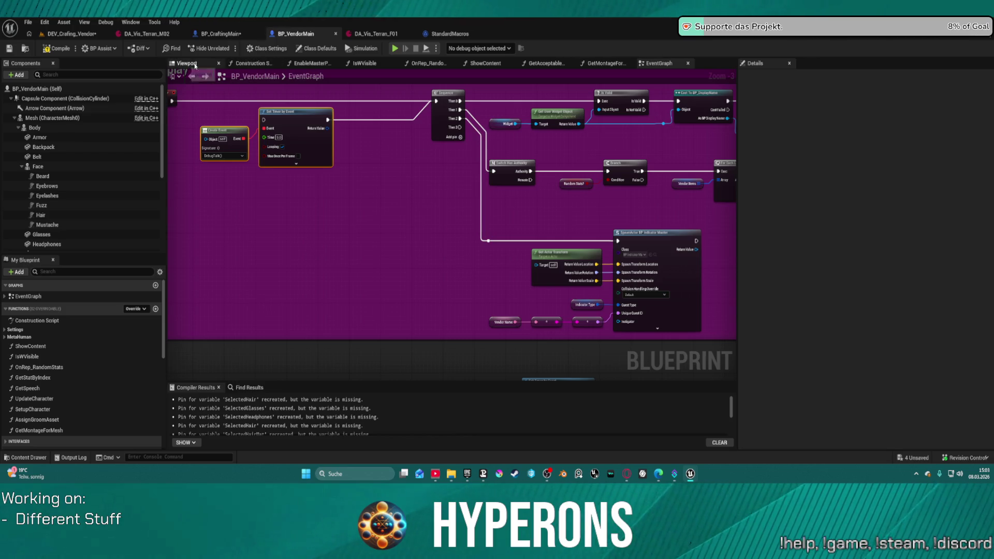
Step: Delete the Setup Character call in the Construction Script plus the SetupCharacter and AssignGroomAsset functions
click(252, 64)
click(407, 164)
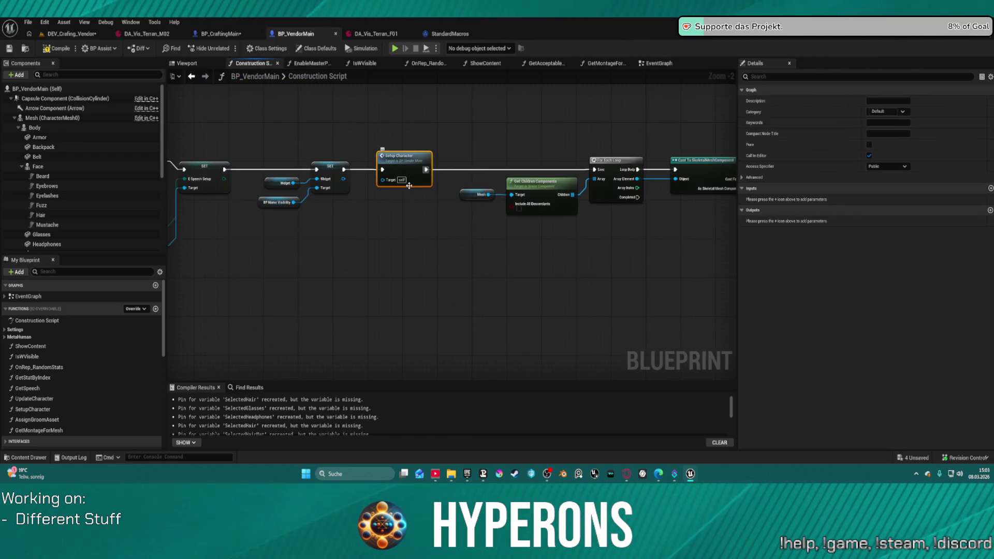
key(Delete)
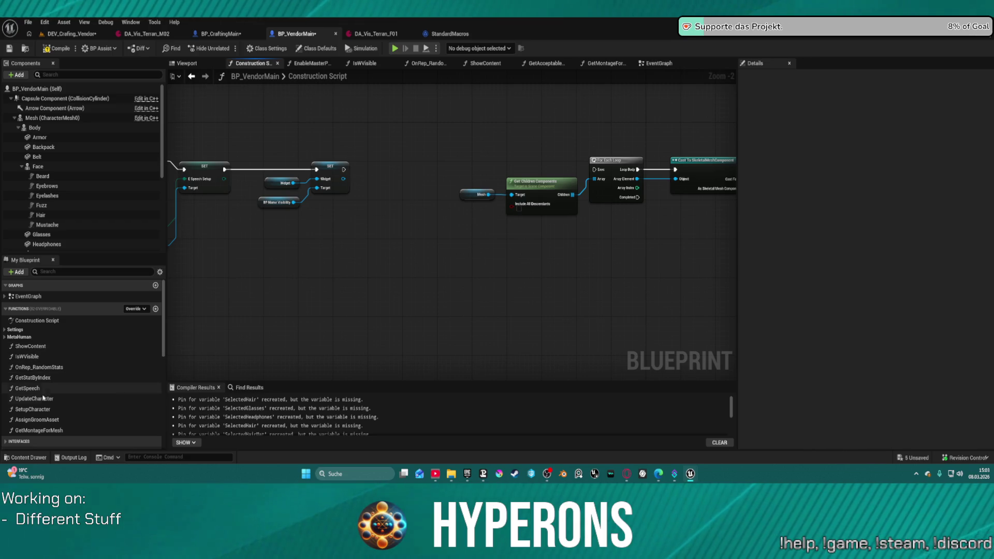
click(46, 410)
key(Delete)
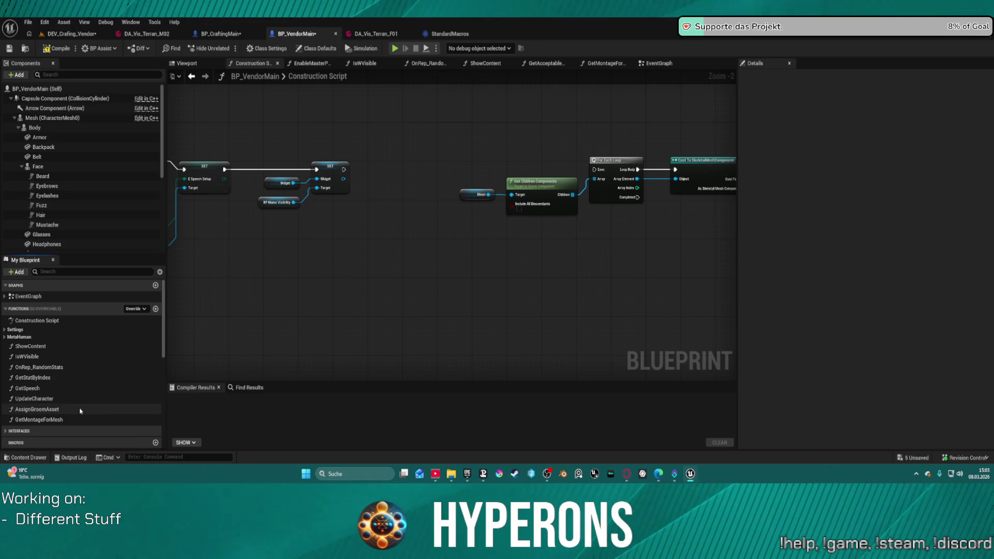
click(44, 410)
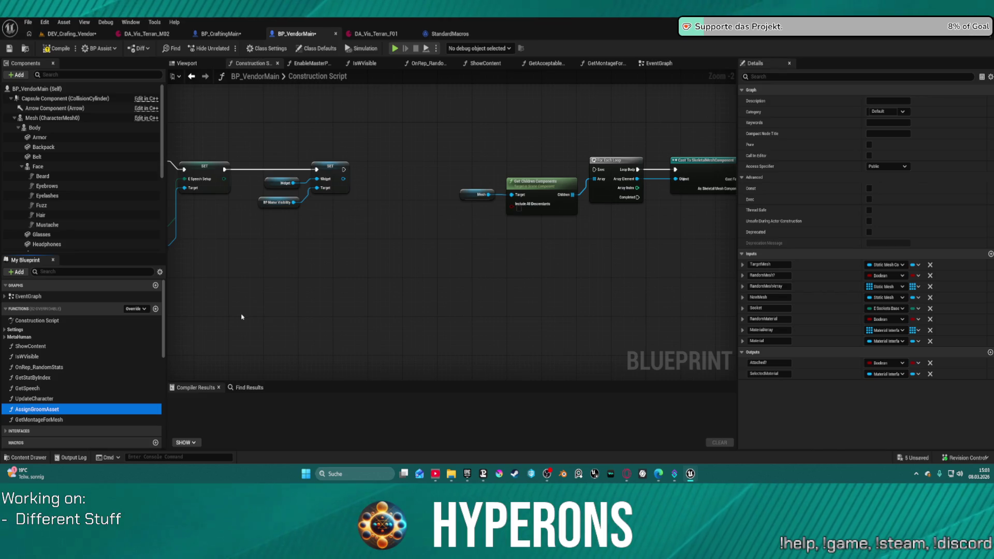
key(Delete)
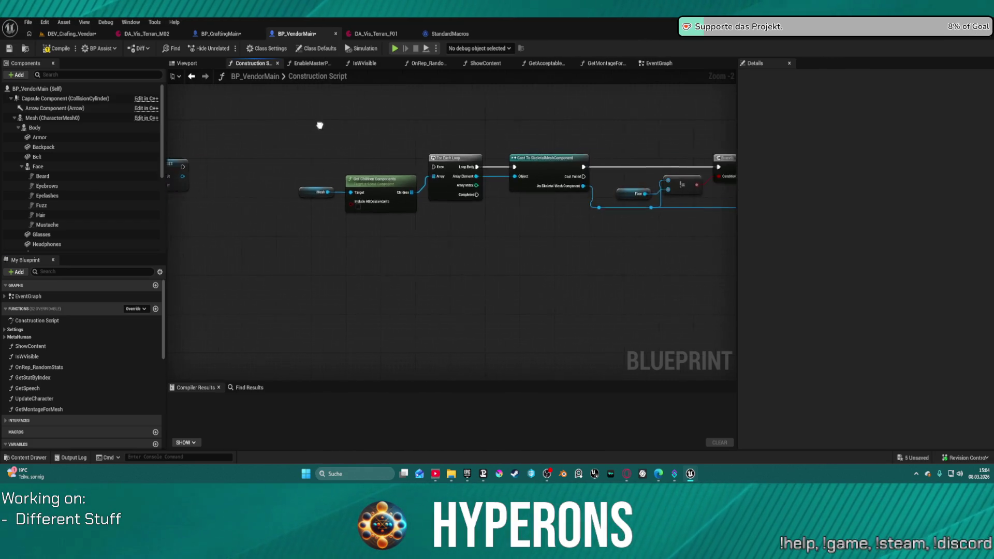
Step: Select the Mesh-through-Face nodes and the Widget SET node, then return to the DEV_Crafing_Vendor level
mouse_move(280, 191)
mouse_down()
mouse_move(695, 282)
mouse_move(745, 269)
mouse_move(645, 268)
mouse_move(604, 226)
mouse_up()
click(515, 170)
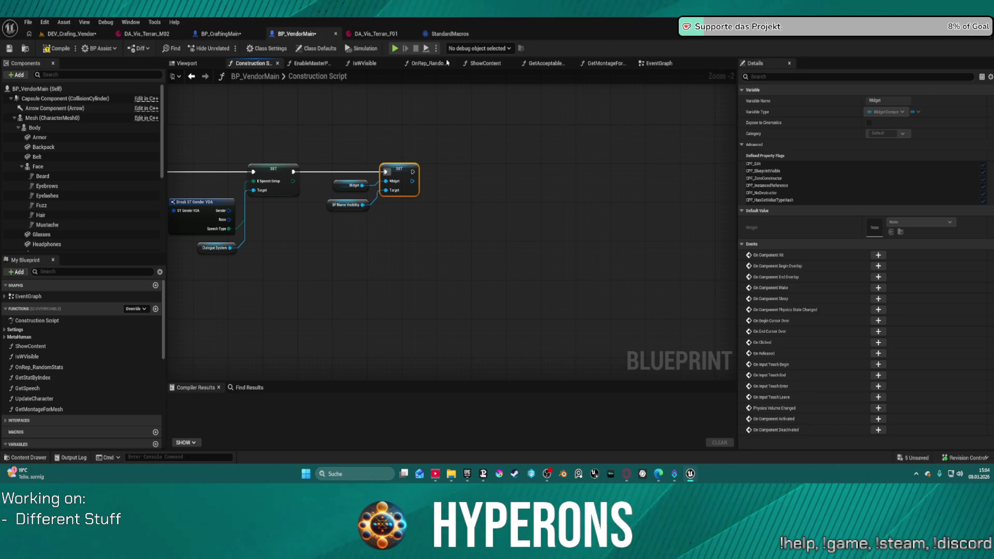
click(75, 34)
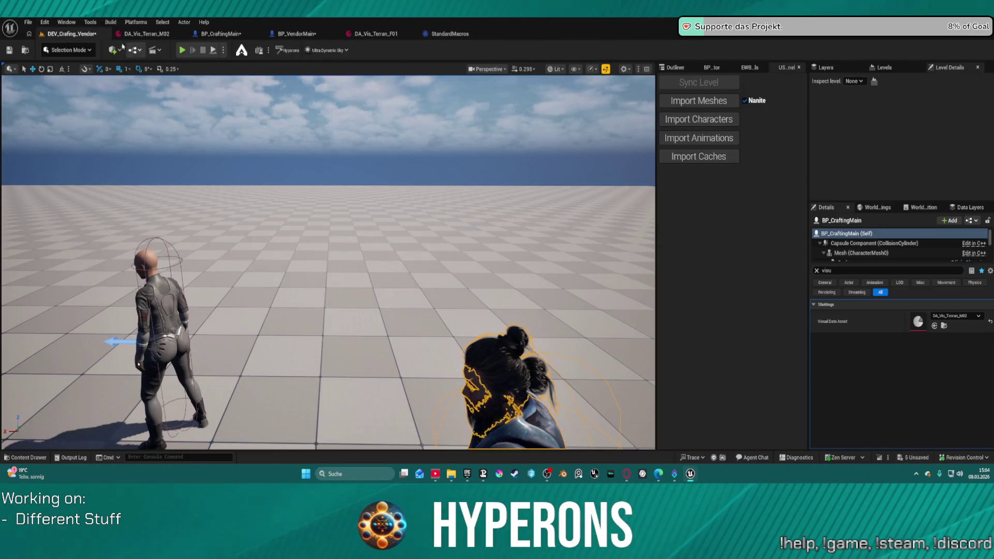
Step: Open Function Transfer with BP_VendorMain as target and BP_AI_Interactor_Master as source
click(89, 23)
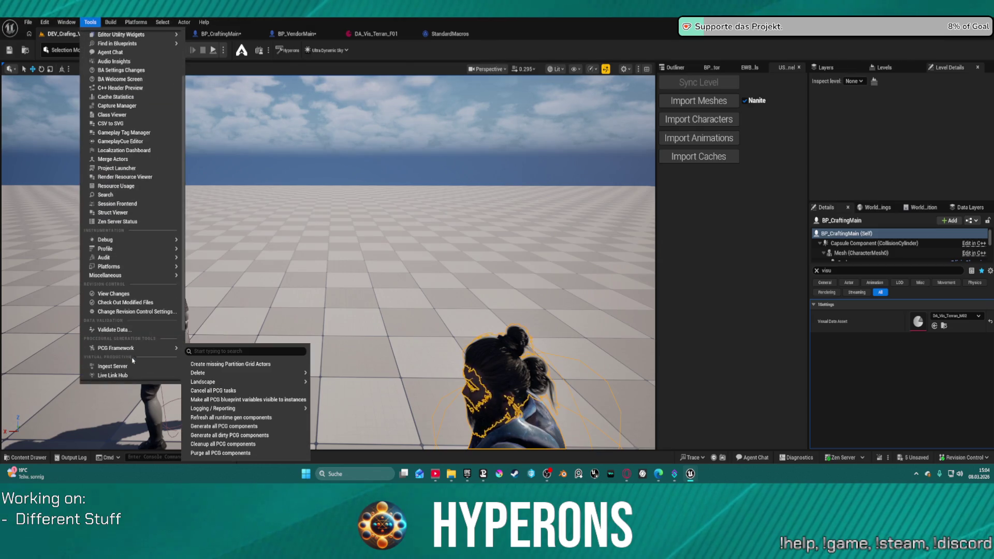
click(136, 369)
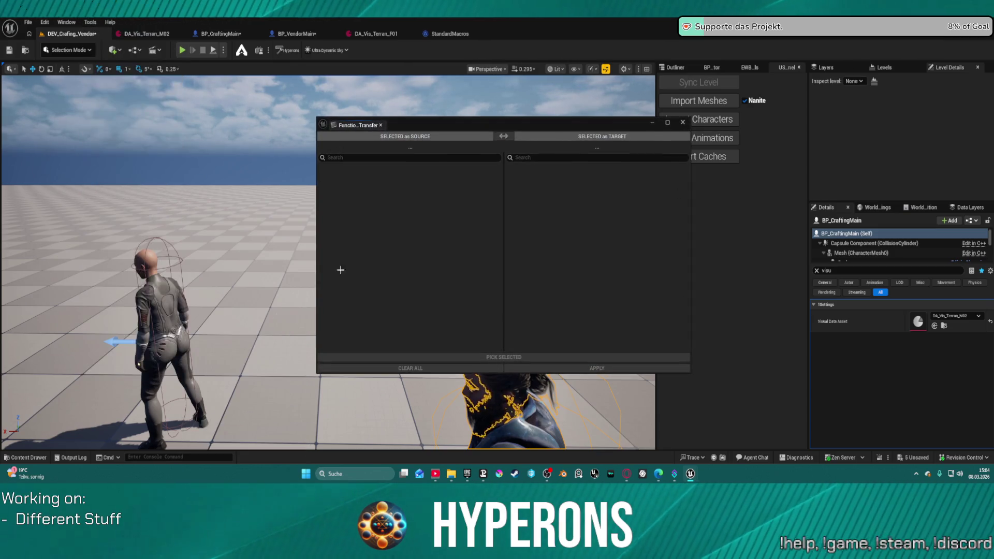
click(501, 136)
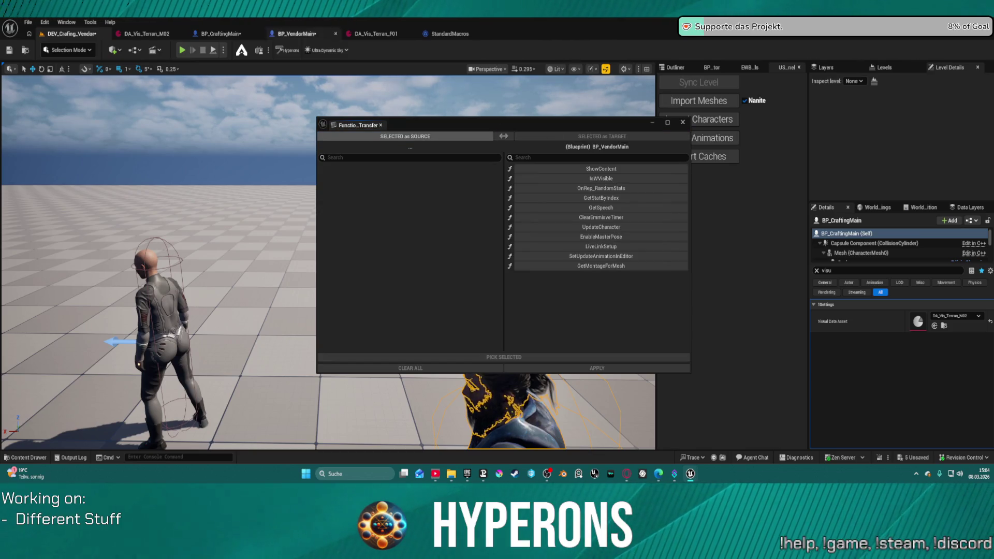
click(427, 136)
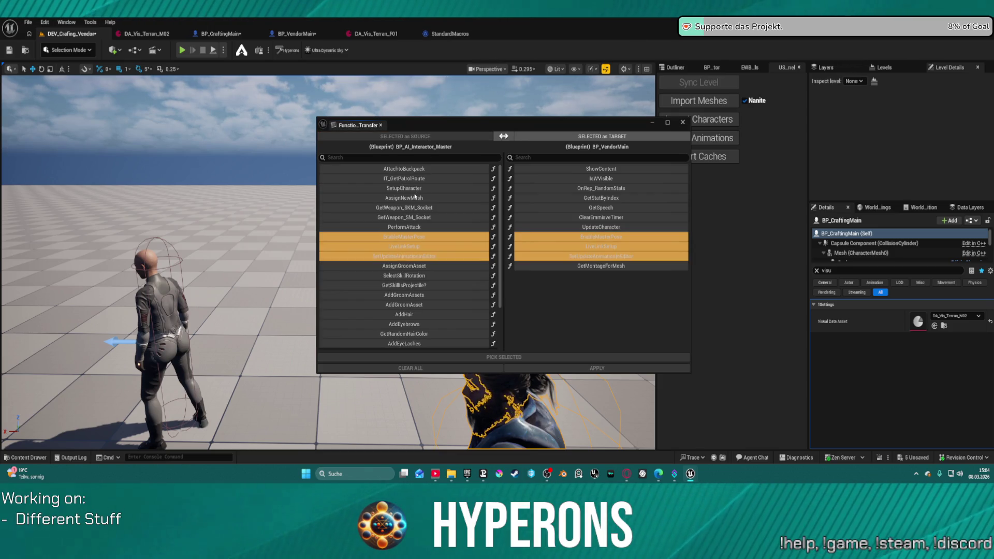
Step: Select AssignNewMesh, SetupCharacter, AttachtoBackpack, the weapon socket and groom functions, and stage them
click(414, 197)
ctrl+click(414, 190)
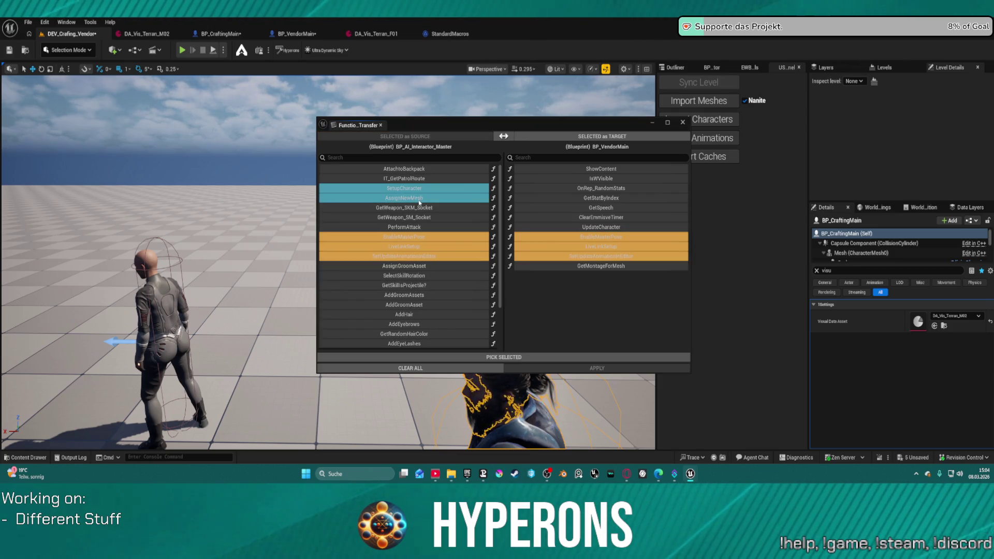
ctrl+click(406, 169)
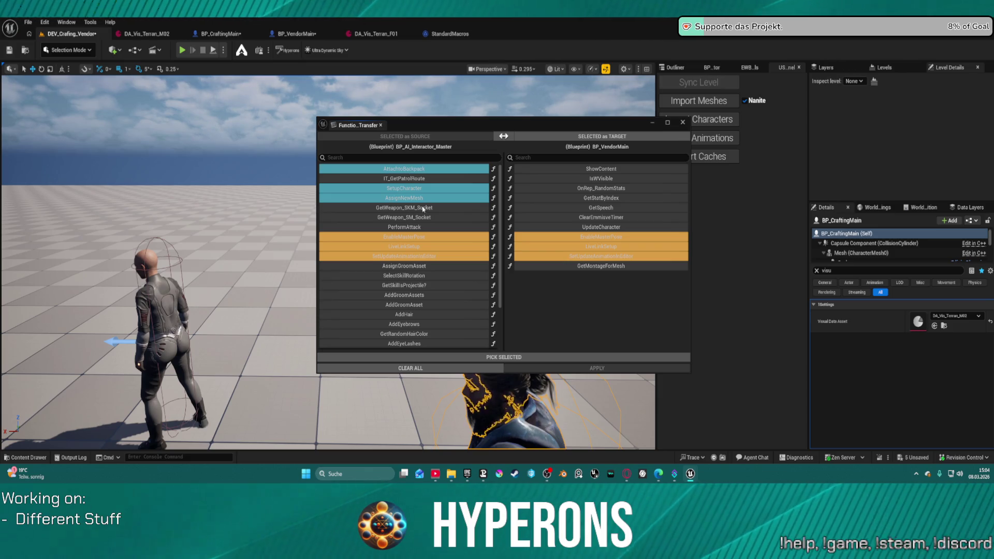
ctrl+click(423, 208)
ctrl+click(424, 218)
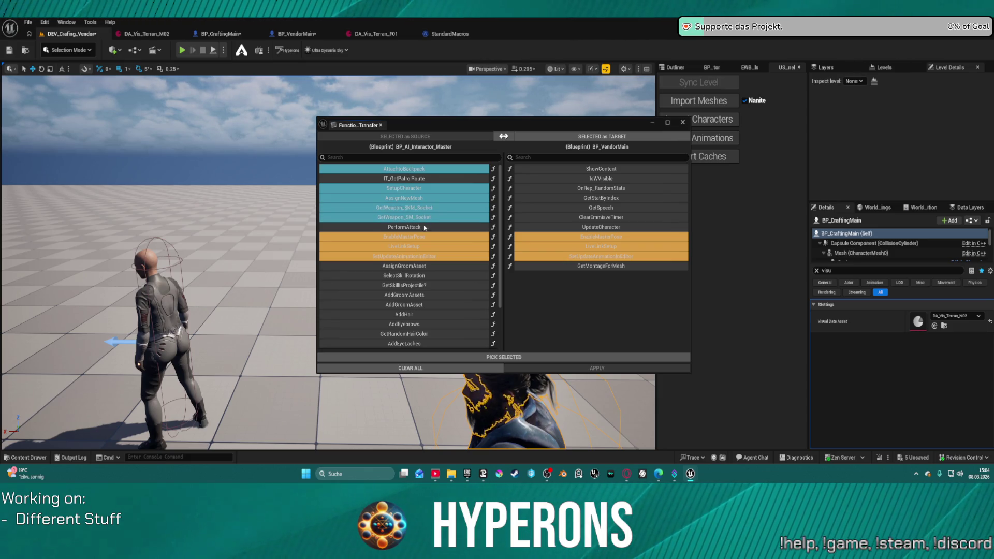
ctrl+click(425, 296)
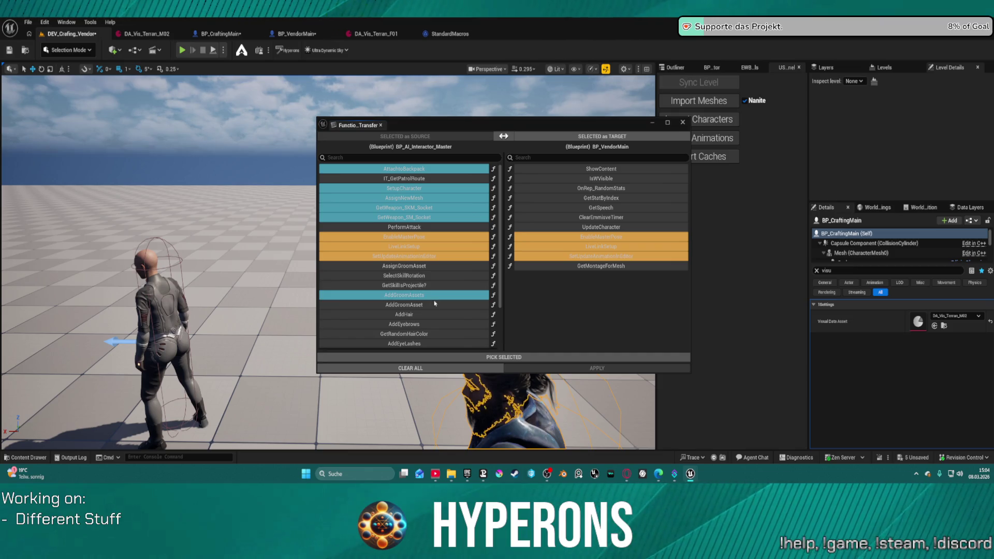
ctrl+click(435, 268)
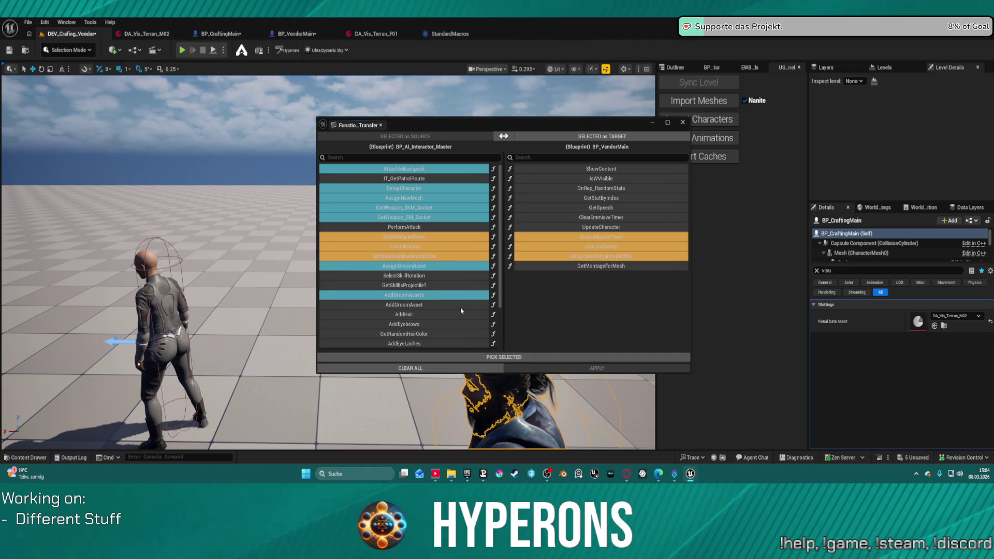
scroll(461, 311, down, 2)
shift+click(425, 248)
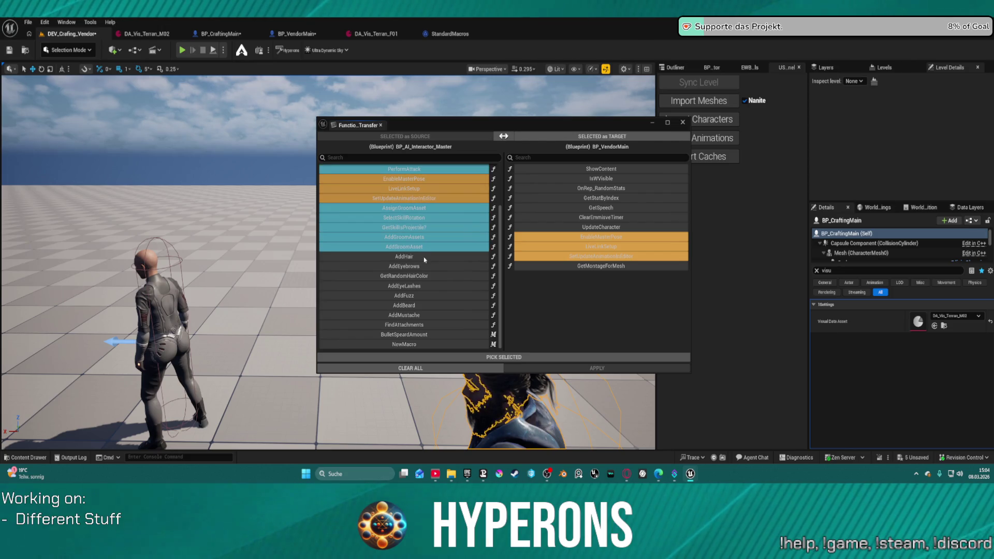
click(434, 358)
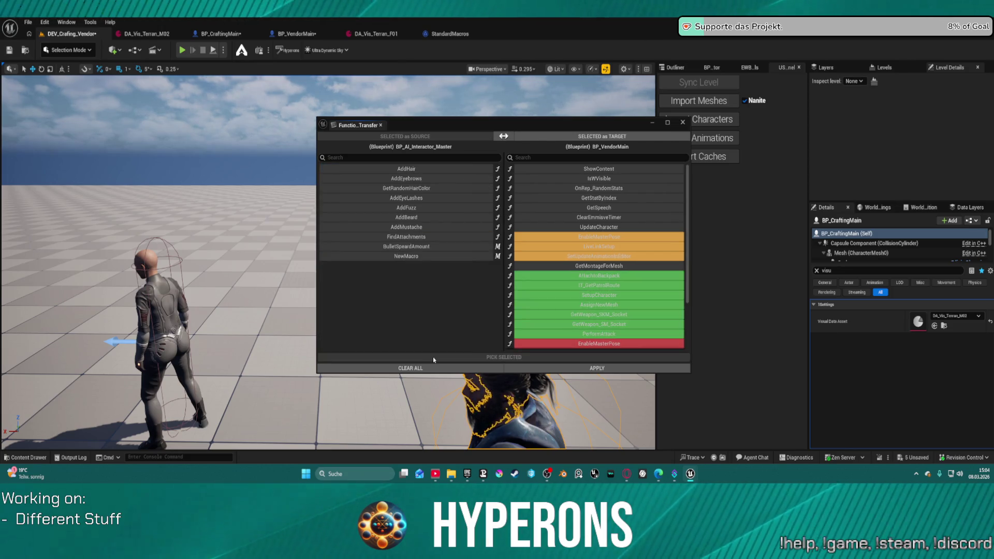
Step: Clear the picks and re-stage the groom, SetupCharacter, AssignNewMesh, weapon socket and AttachtoBackpack functions
click(455, 370)
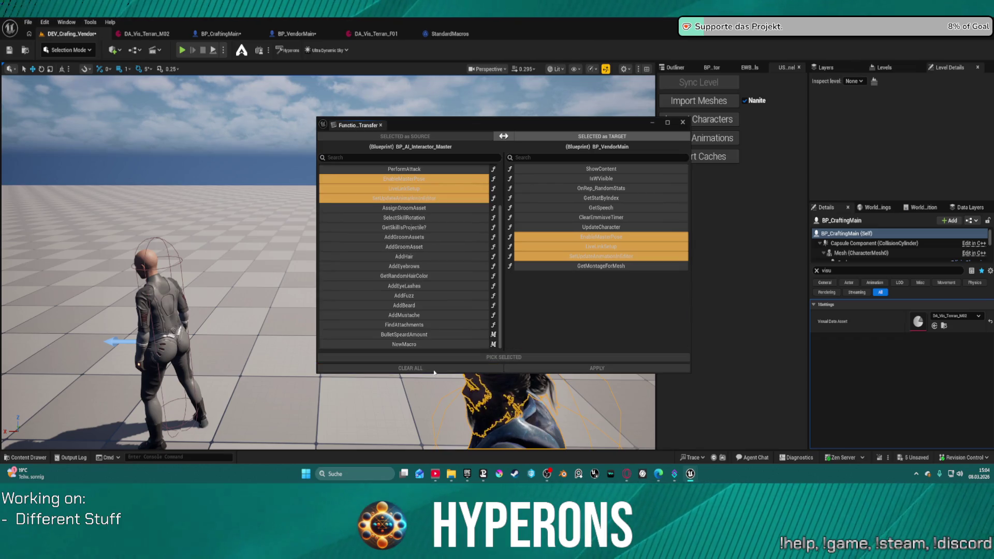
click(407, 248)
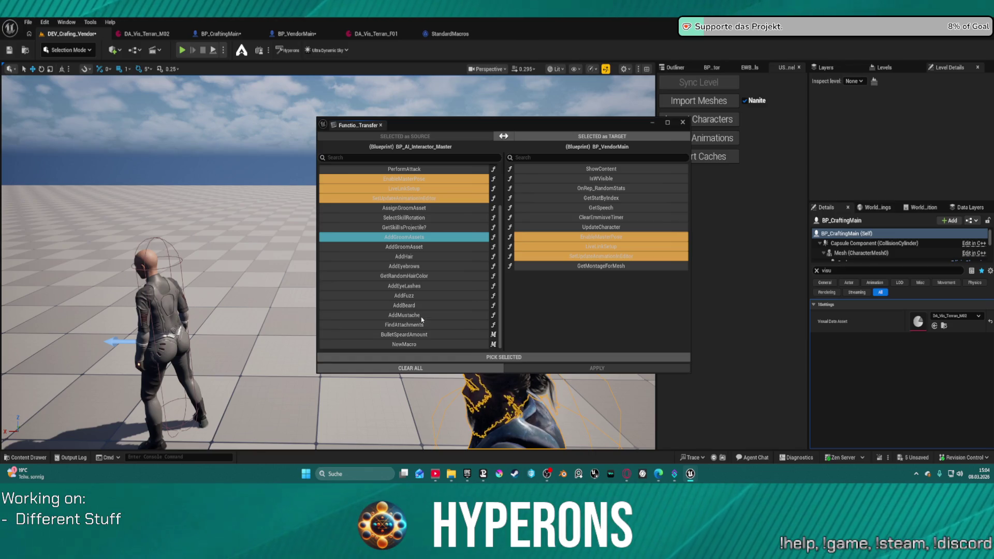
shift+click(421, 317)
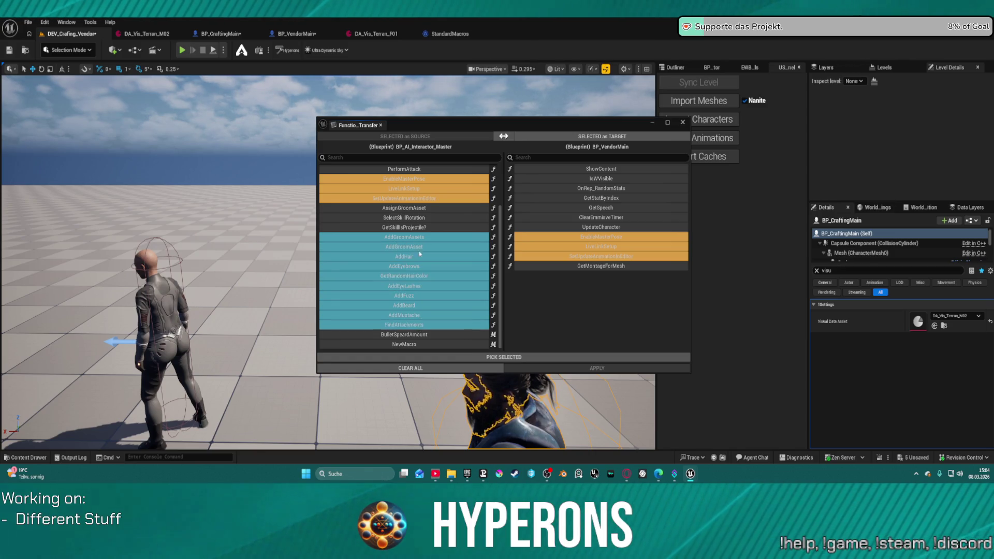
ctrl+click(406, 209)
scroll(407, 217, up, 3)
scroll(408, 212, down, 1)
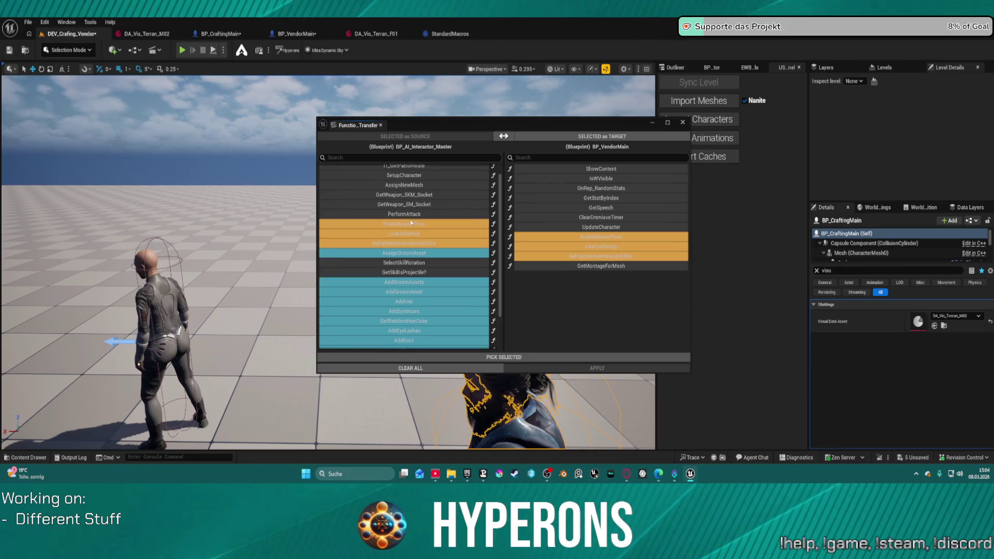
scroll(407, 201, up, 2)
drag(408, 191, 407, 215)
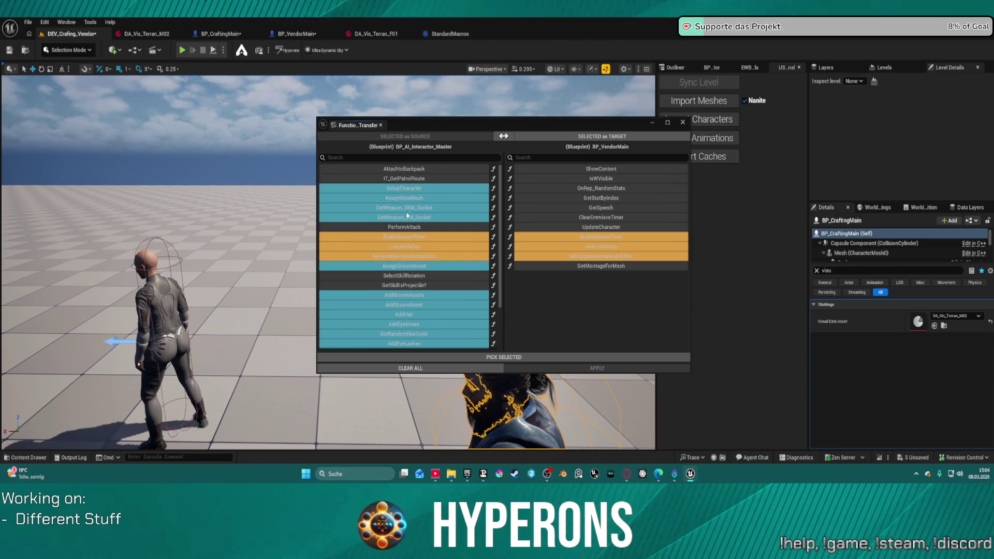
ctrl+click(400, 169)
click(569, 357)
Step: Confirm copying the staged functions into BP_VendorMain, save it, and return to its blueprint editor
click(588, 368)
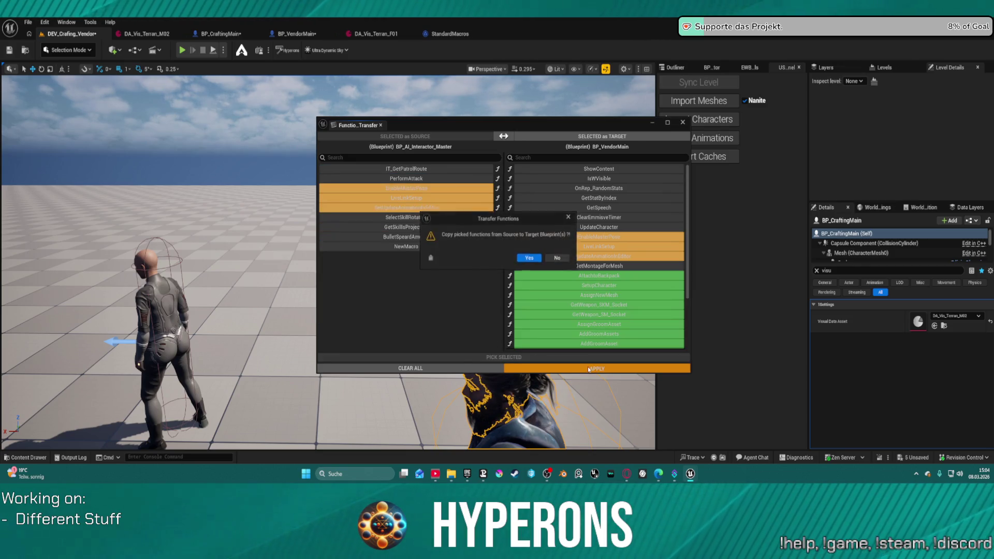
key(Return)
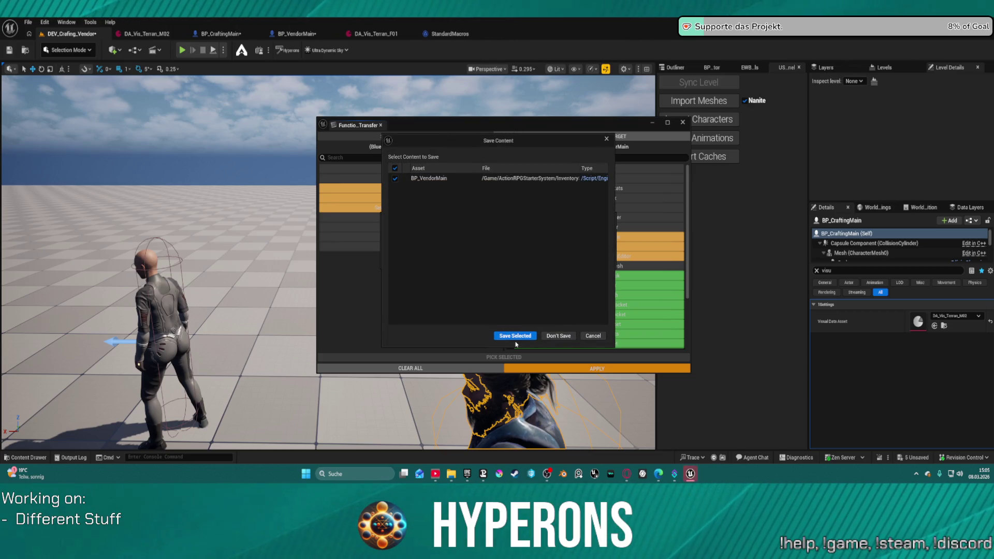
click(514, 336)
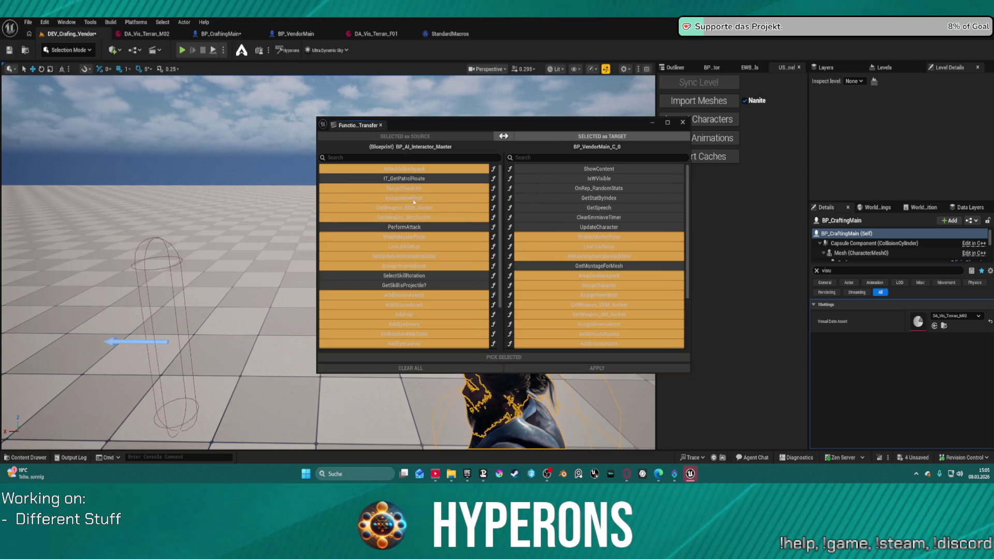
click(682, 121)
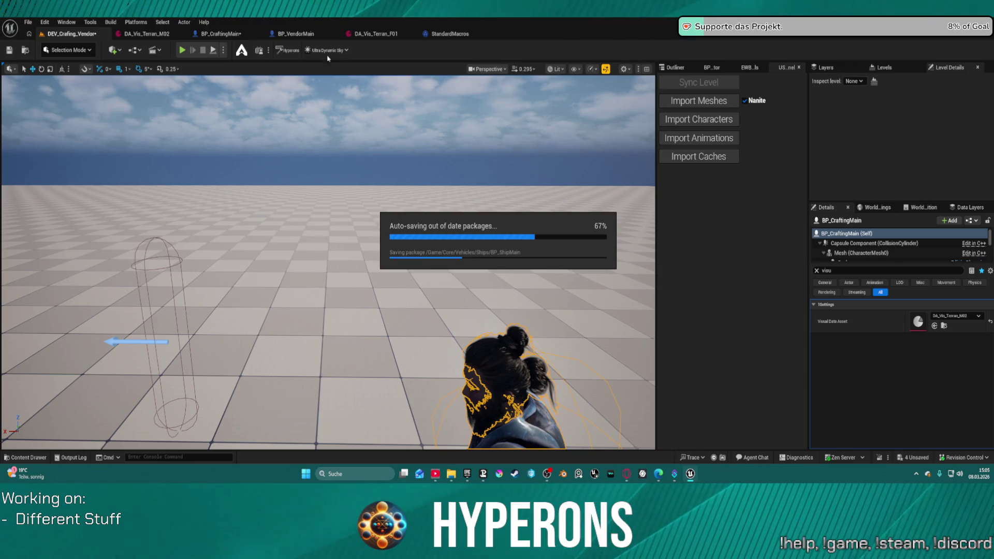
click(300, 35)
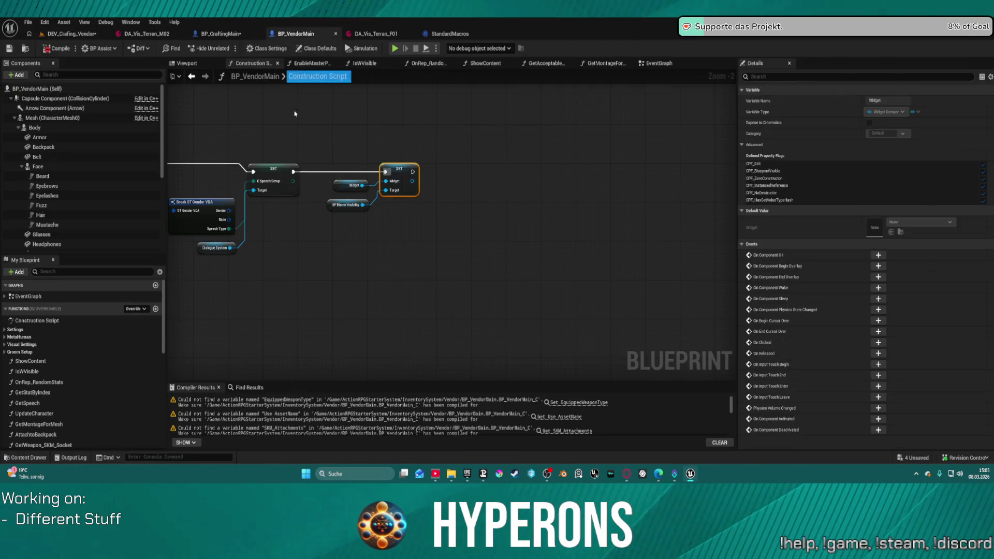
Step: Chain a Setup Character call node after the SET Widget node in the Construction Script
scroll(573, 167, down, 4)
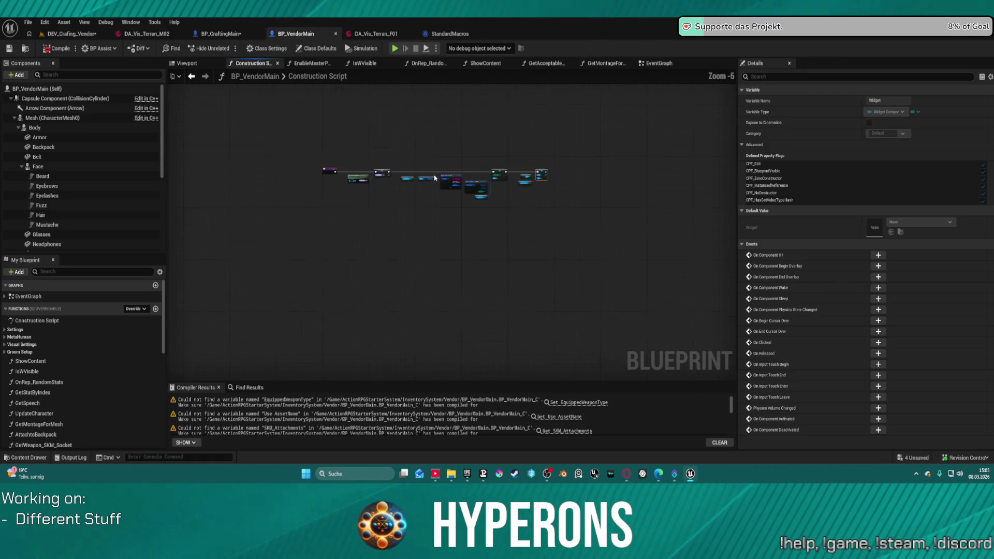
scroll(572, 167, up, 5)
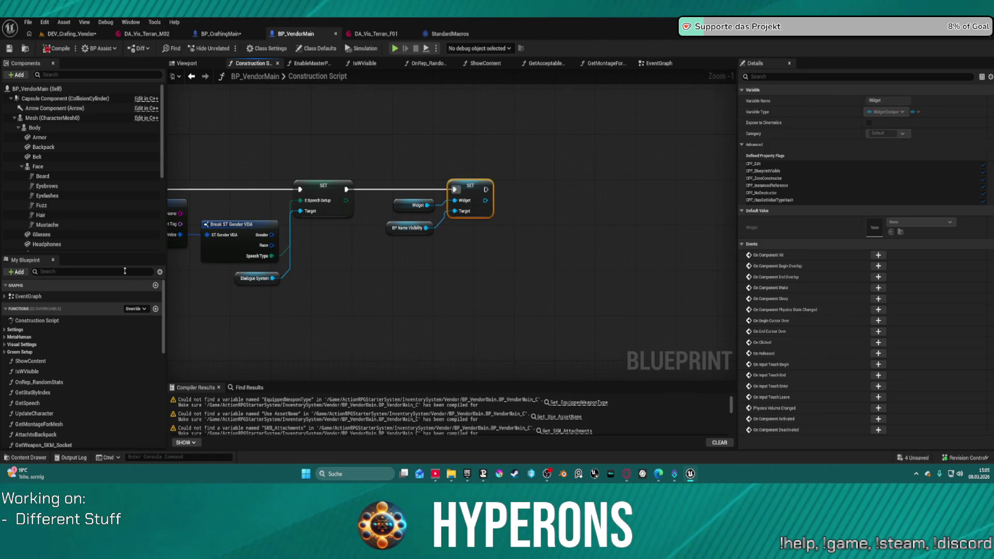
scroll(57, 350, down, 3)
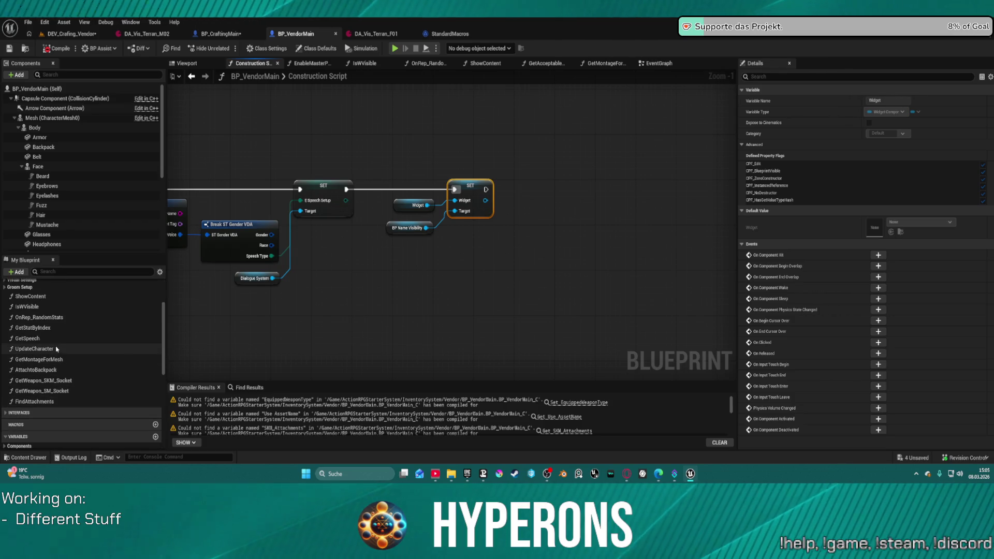
drag(485, 189, 527, 192)
text(s)
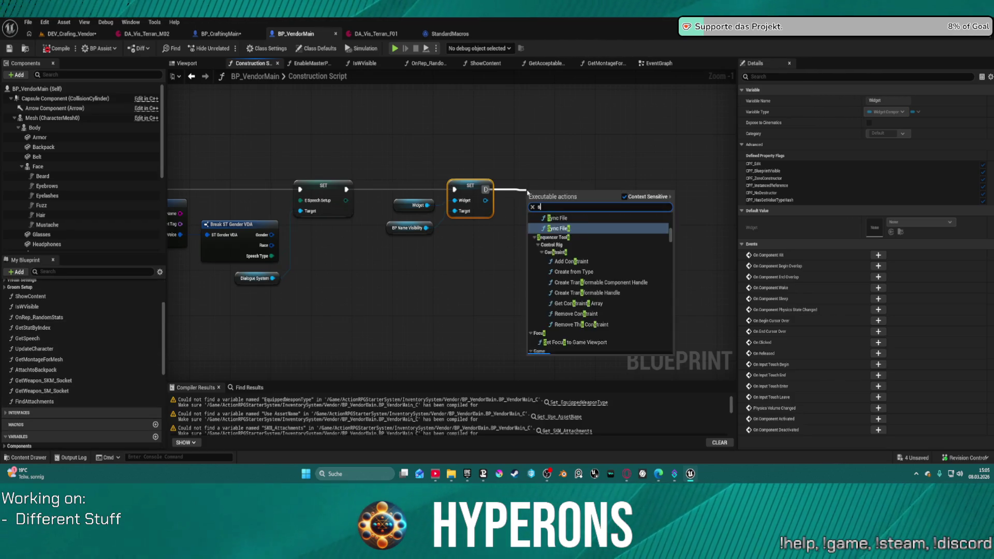
text(etup)
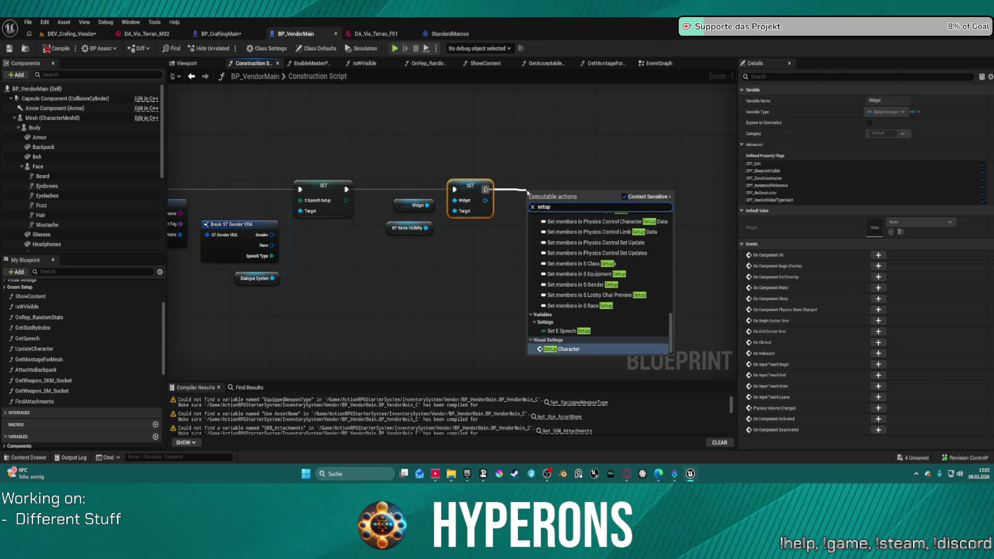
key(Return)
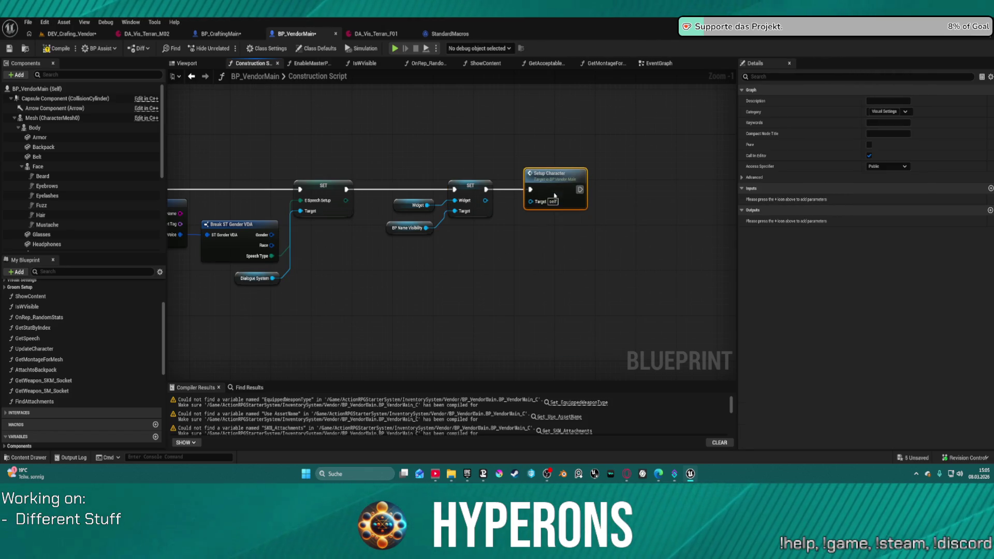
Step: In SetupCharacter, create the missing Use AssetName variable and bring up the broken EquippedWeaponType node's options
double_click(553, 197)
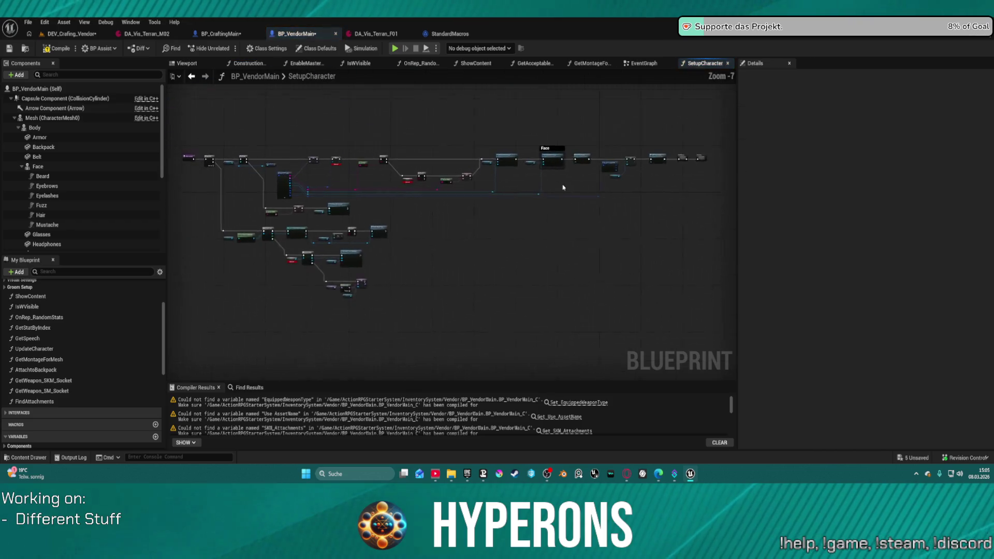
scroll(510, 166, up, 5)
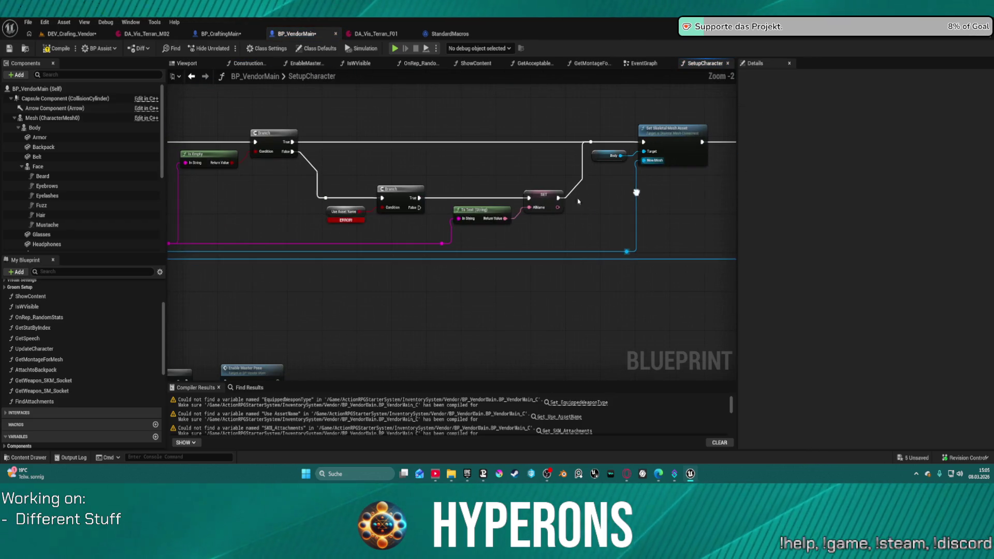
right_click(326, 211)
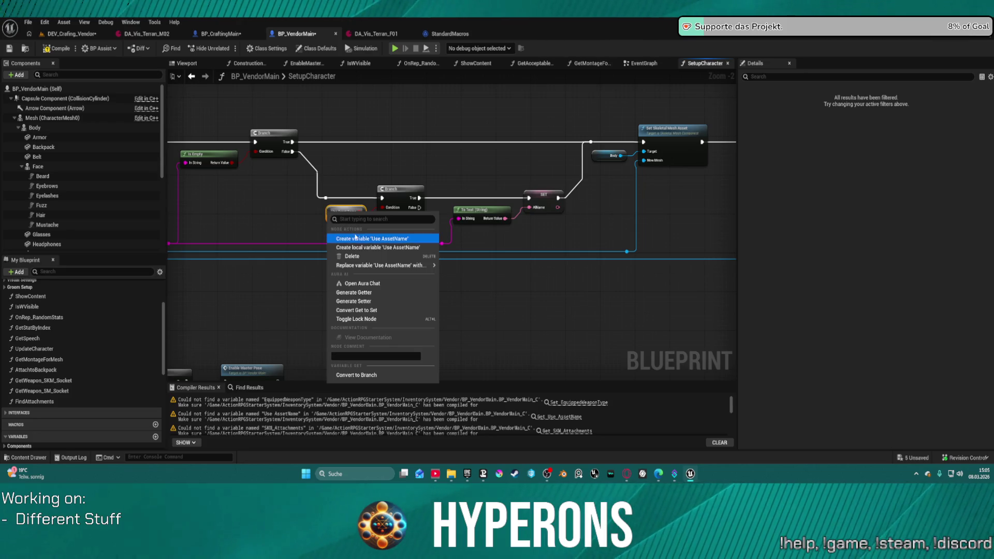
click(352, 238)
right_click(309, 141)
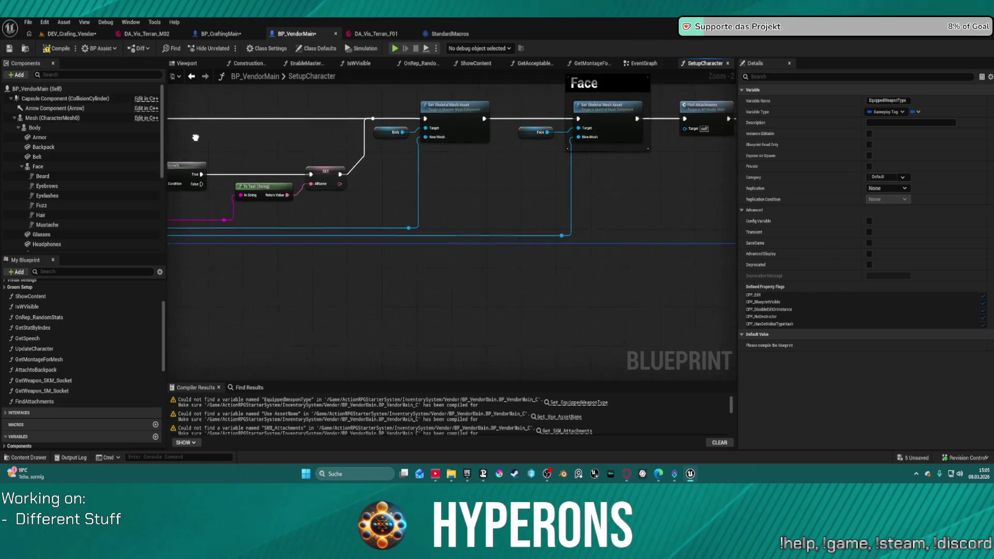
scroll(480, 116, down, 5)
scroll(480, 116, up, 6)
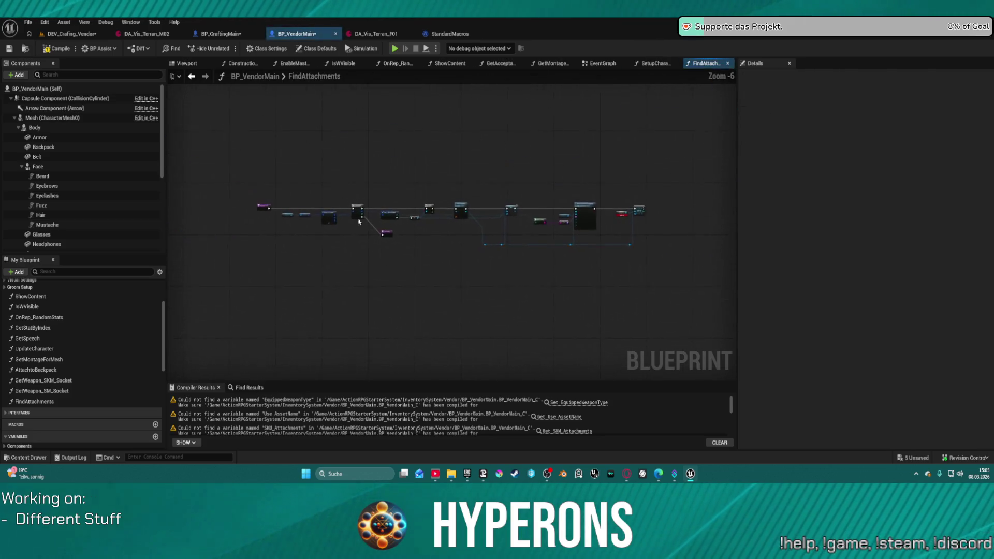
Step: Inspect the IsValid macro, then add an Add Skeletal Mesh Component node after Is Valid in FindAttachments
double_click(372, 149)
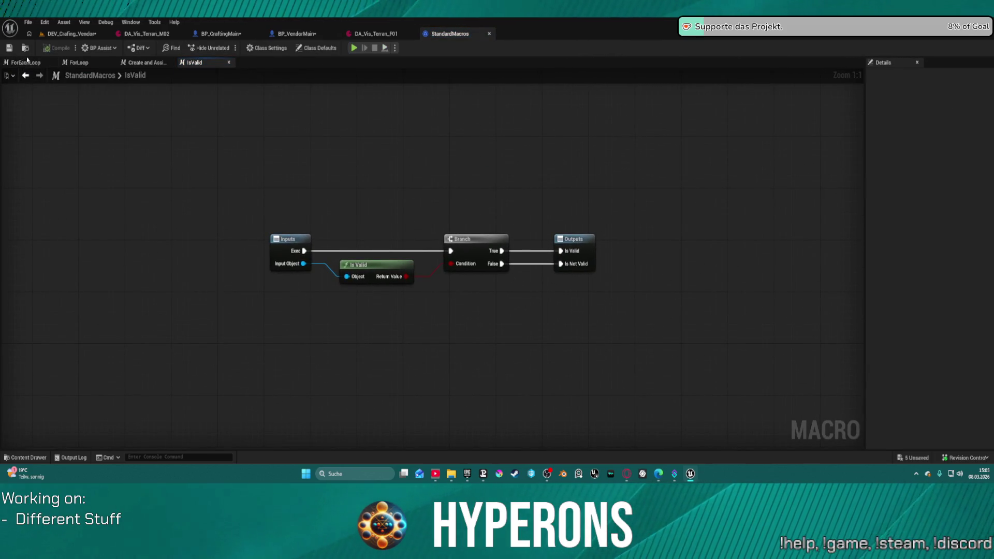
click(25, 75)
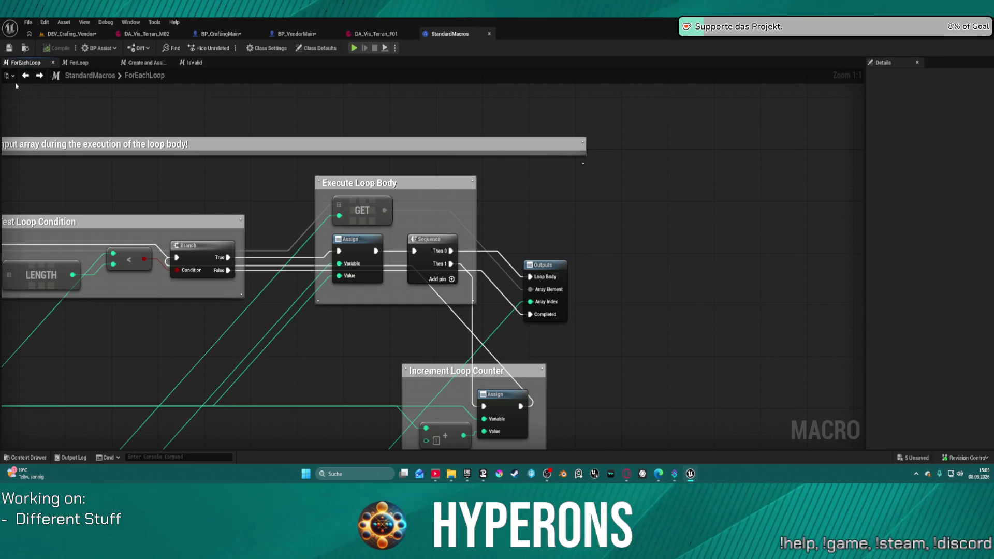
click(303, 34)
drag(417, 161, 481, 108)
text(add skele)
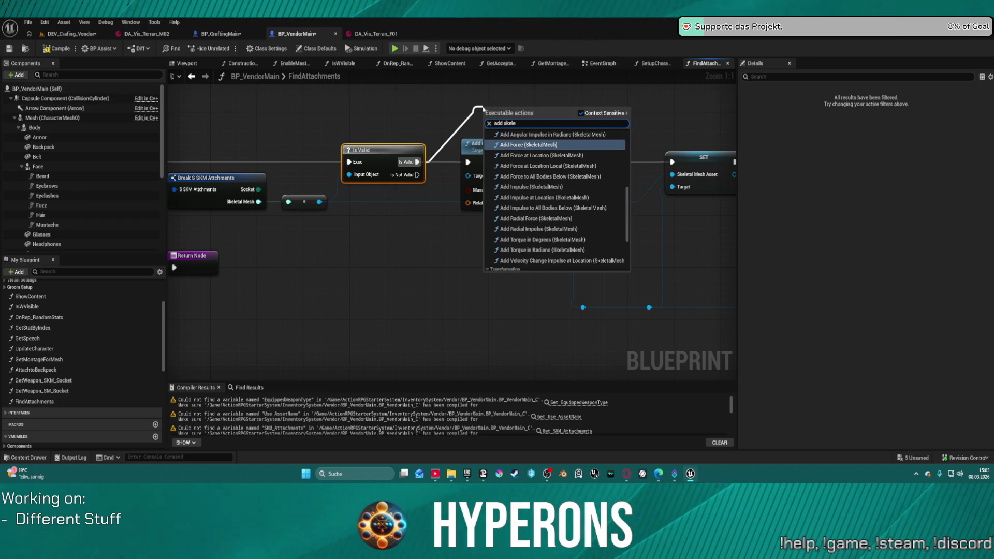
text(tm)
key(BackSpace)
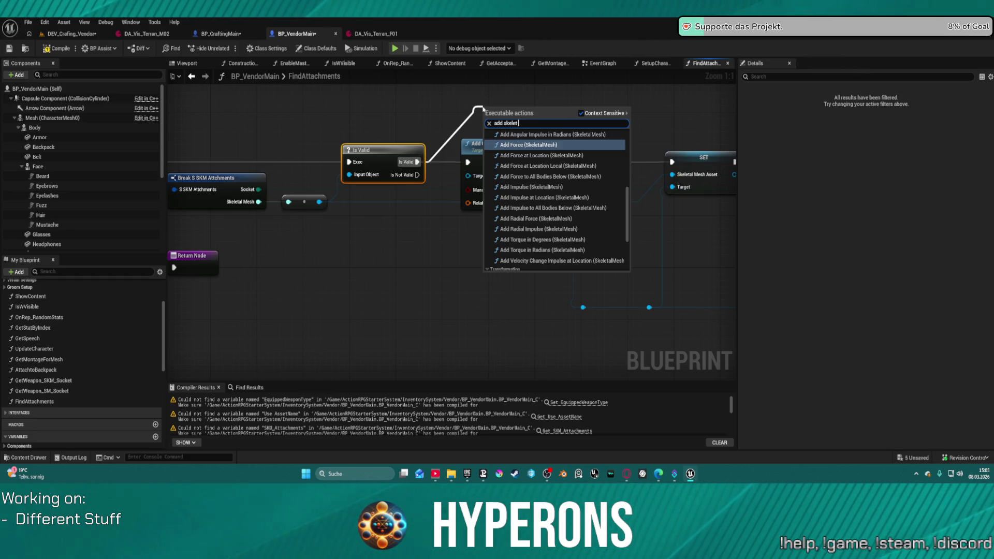
text(al)
key(Return)
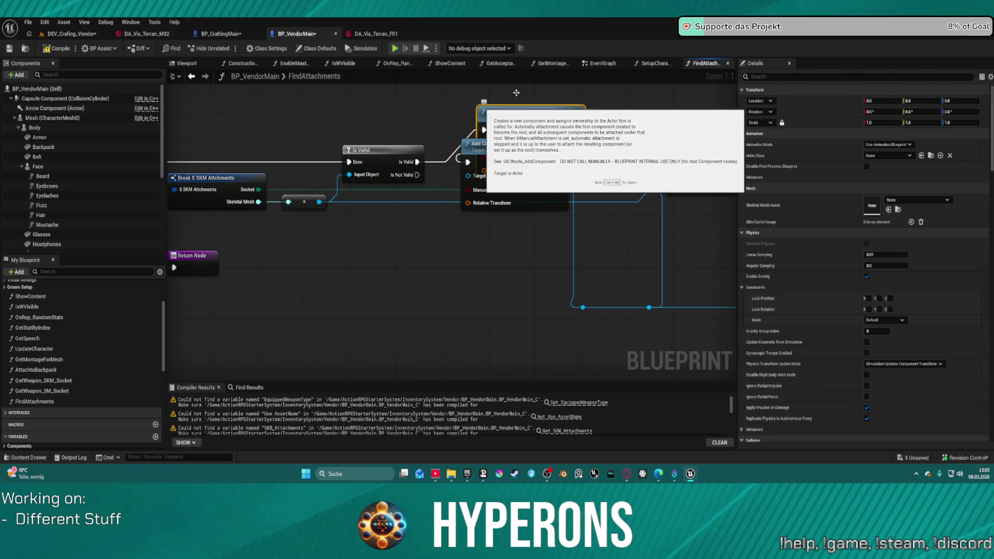
Step: Enable Manual Attachment, delete the redundant Add Component node, and compile the blueprint
drag(497, 145, 507, 178)
click(529, 222)
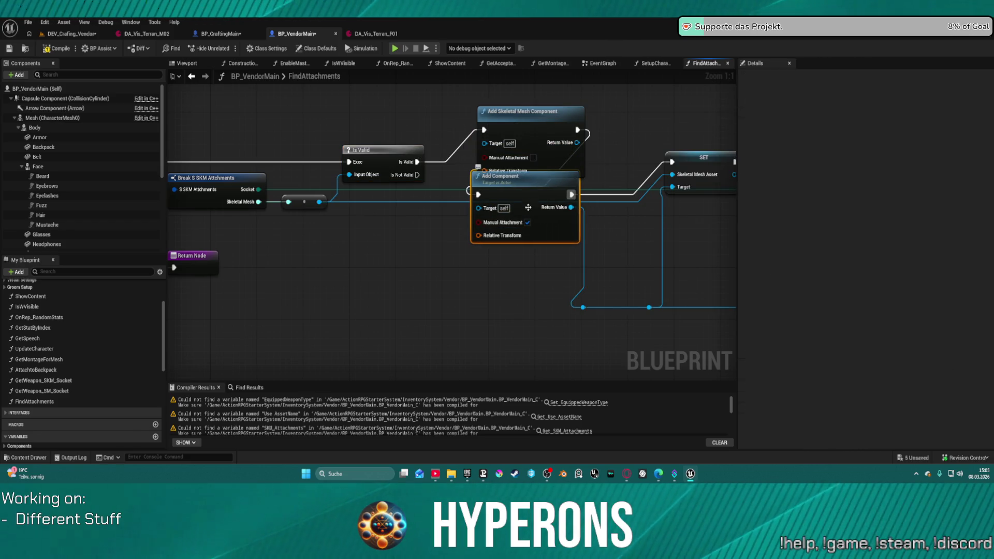
click(533, 158)
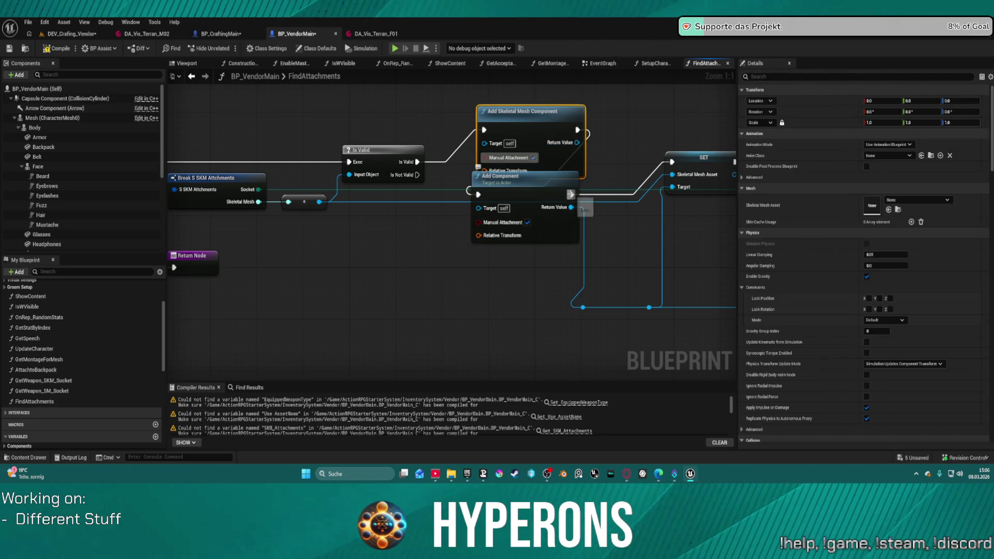
mouse_move(571, 194)
mouse_down()
mouse_move(579, 132)
mouse_move(573, 192)
mouse_move(575, 147)
mouse_up()
key(Delete)
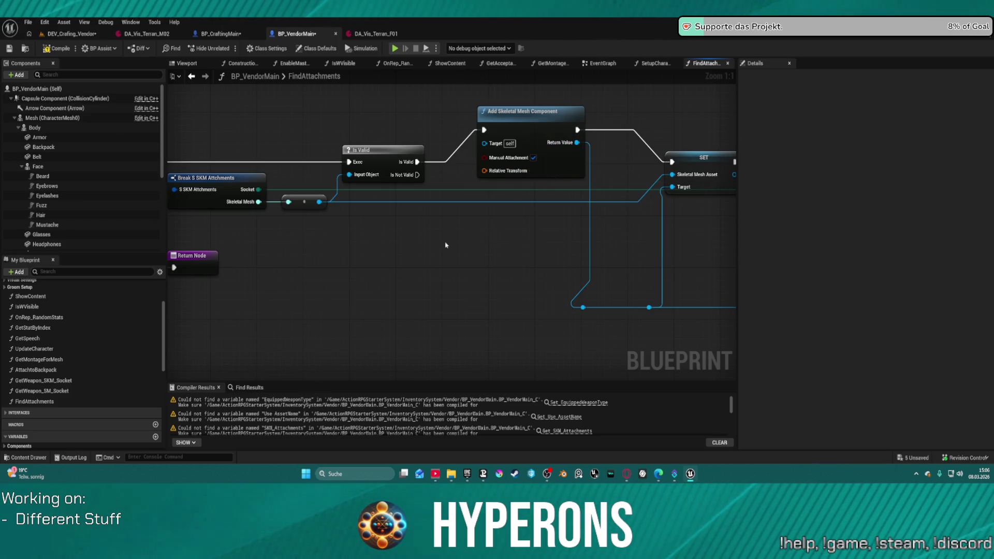
key(F7)
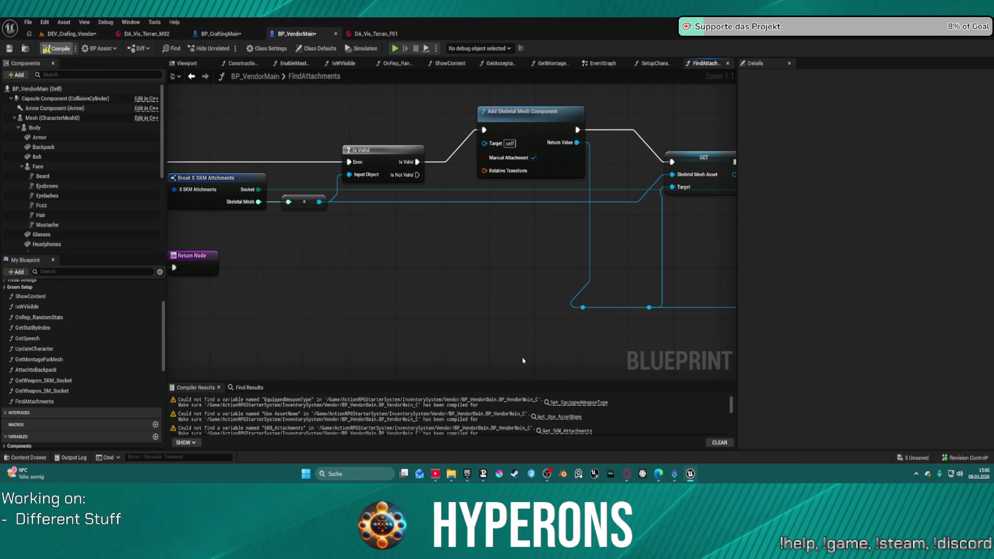
scroll(543, 398, down, 2)
Step: Create the missing SKM_Attachments variable from its compiler error
click(541, 402)
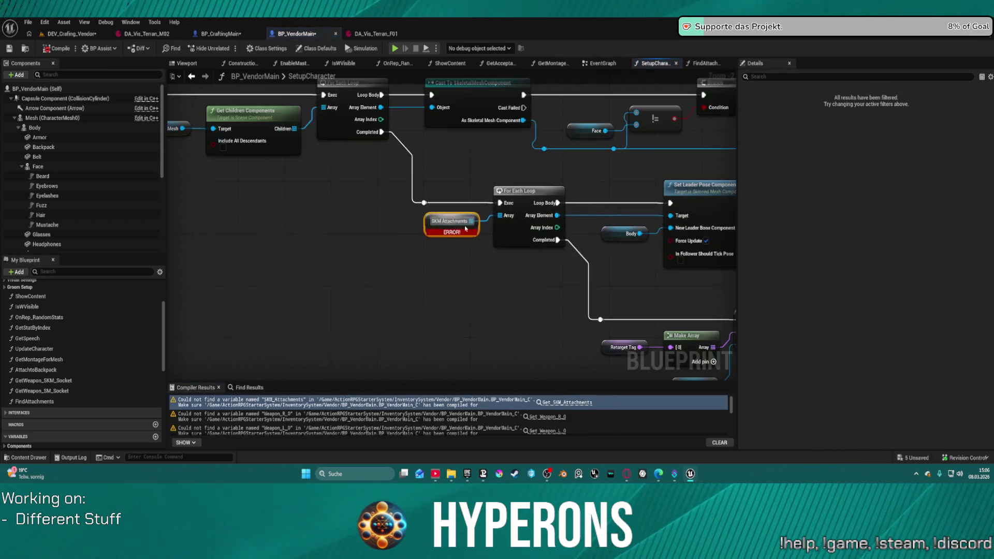
scroll(417, 216, down, 1)
right_click(425, 219)
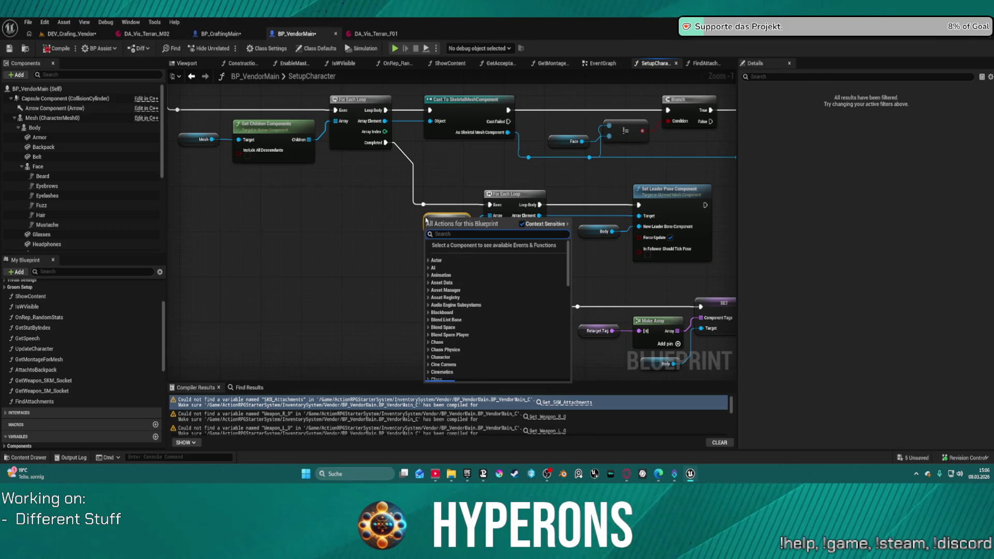
right_click(426, 219)
click(467, 242)
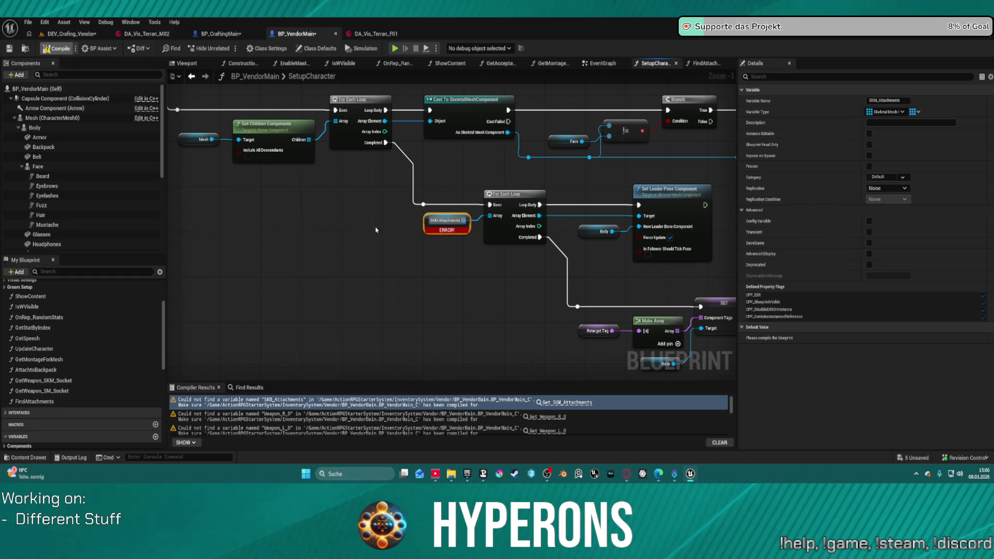
Step: Replace the broken Weapon R 0 and Weapon L 0 references with WeaponTool_R and WeaponTool_L
click(544, 402)
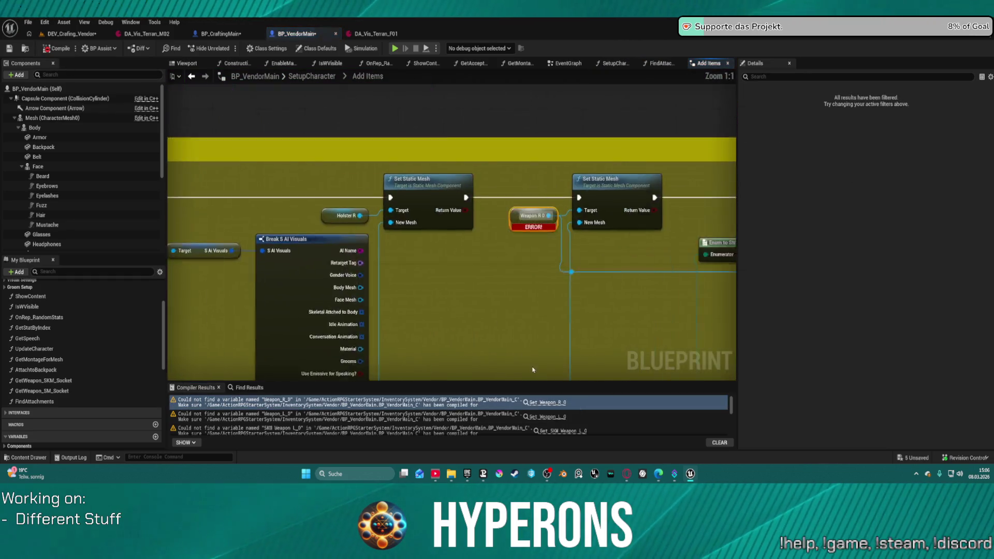
scroll(65, 159, down, 5)
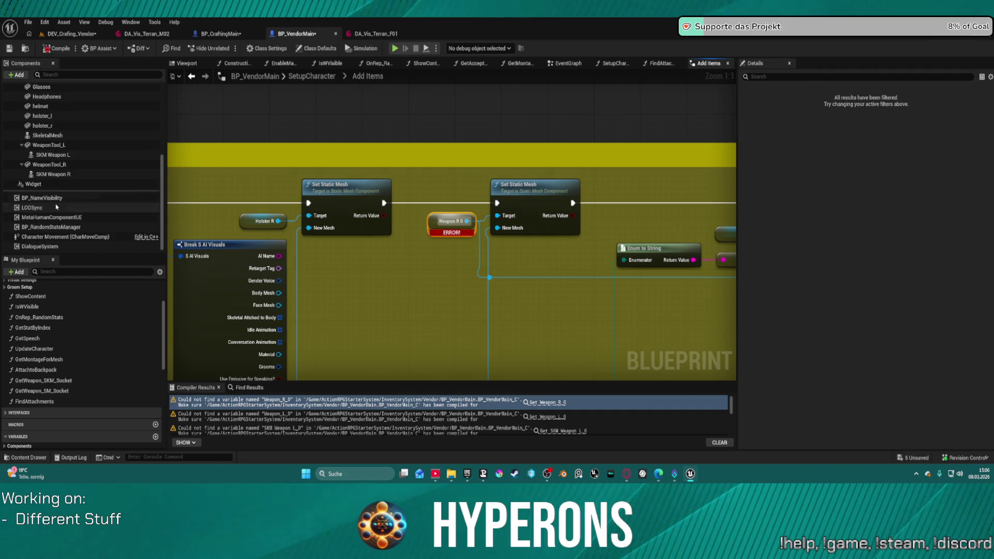
click(56, 156)
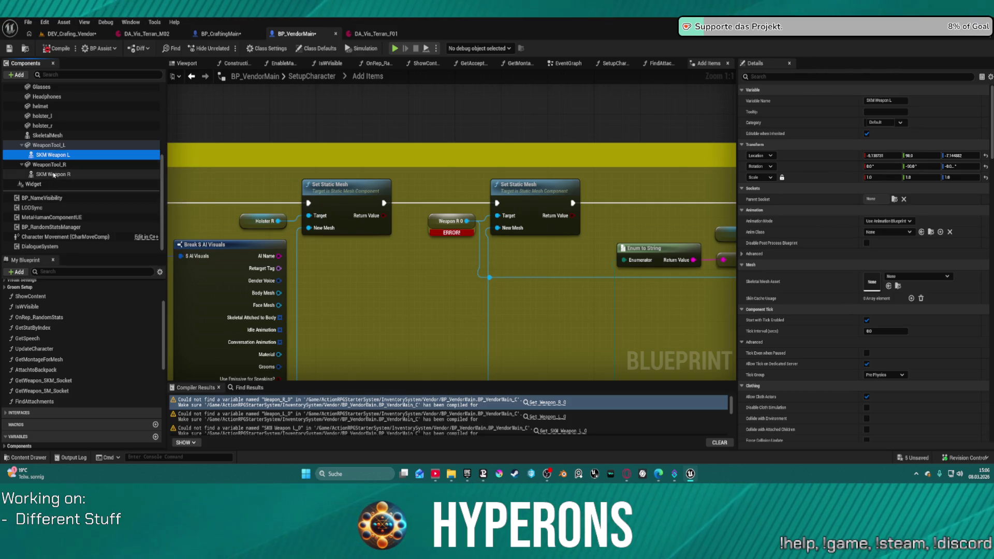
mouse_move(51, 174)
mouse_down()
mouse_move(410, 232)
mouse_move(51, 175)
mouse_move(434, 221)
mouse_up()
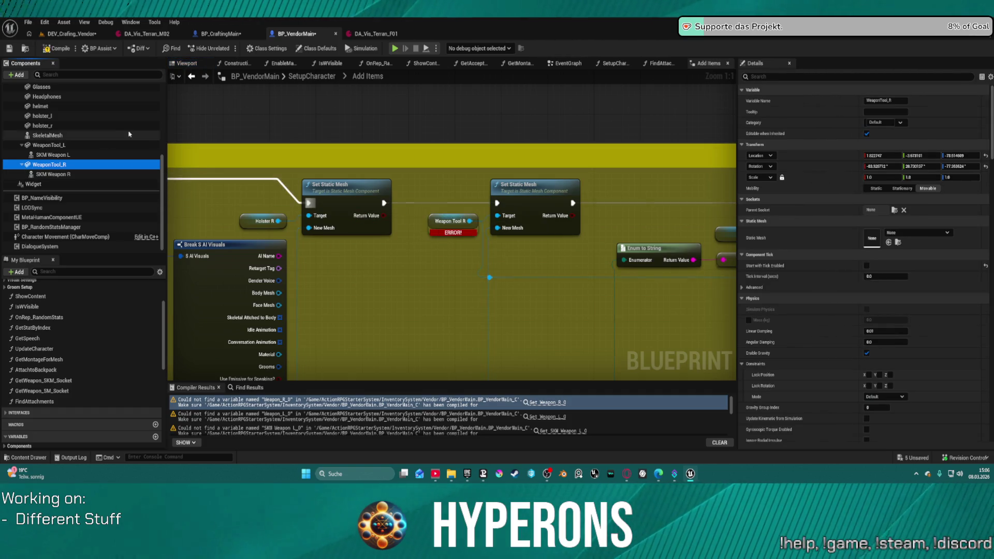
click(543, 419)
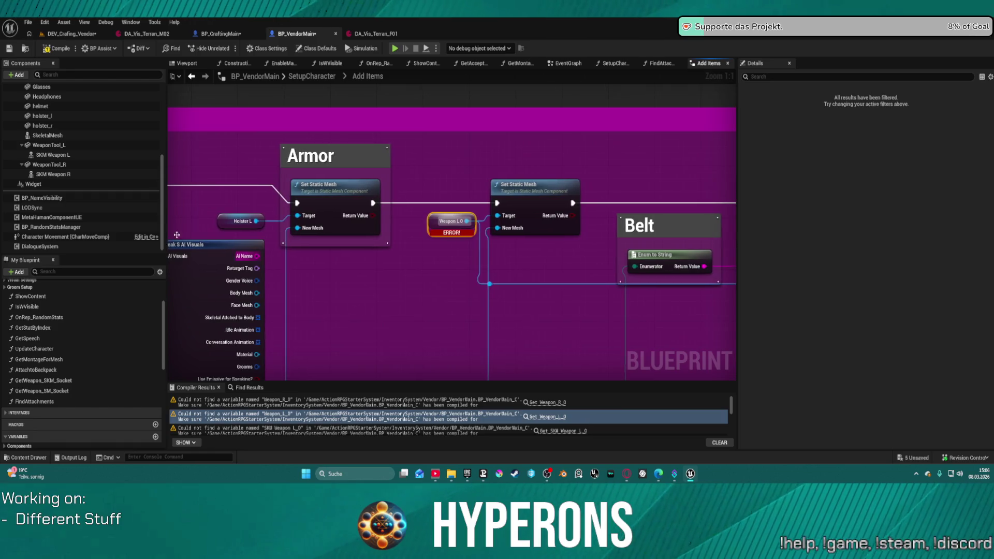
drag(46, 147, 411, 204)
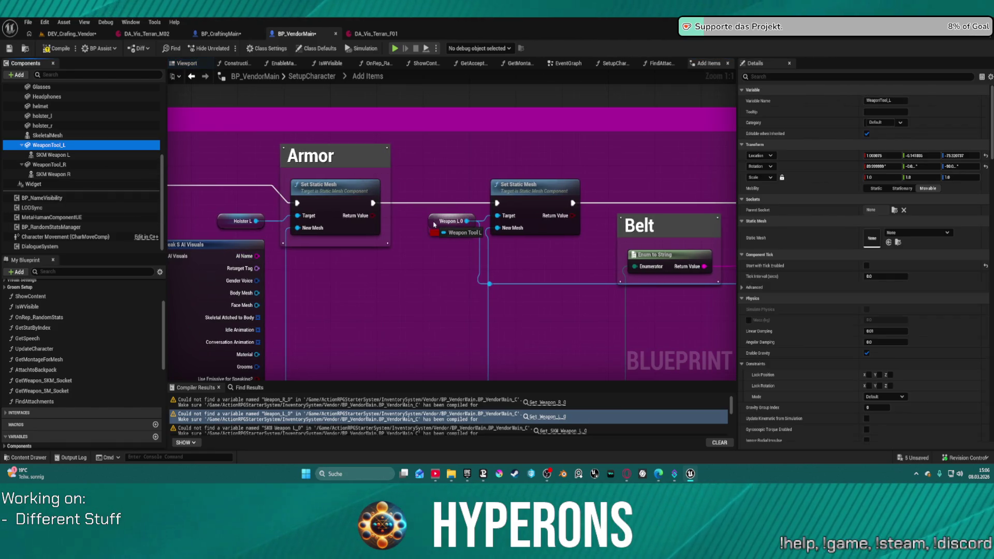
Step: Replace broken SKM Weapon L 0 and R 0 with SKM Weapon L and R, recompile, and jump to the first error
click(518, 430)
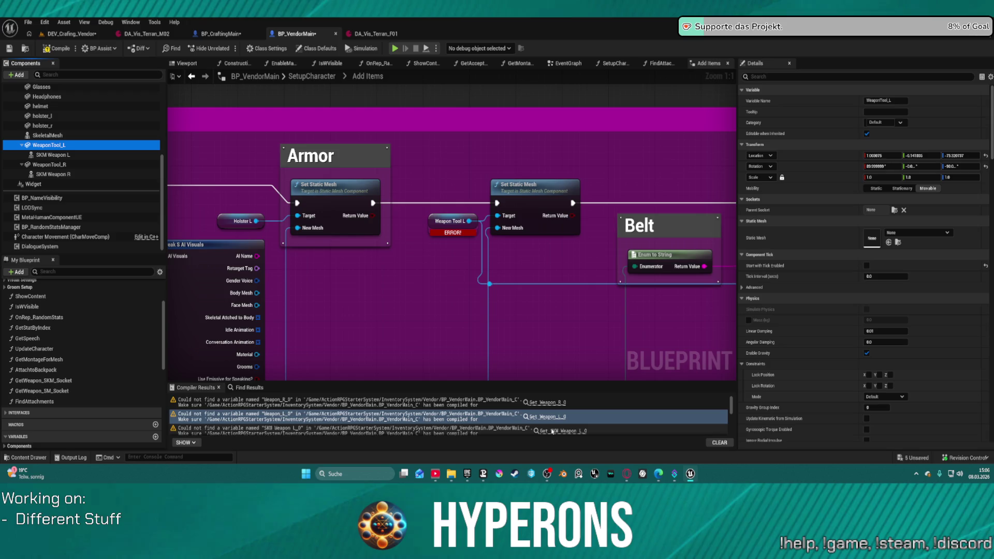
mouse_move(52, 155)
mouse_down()
mouse_move(453, 202)
mouse_move(434, 224)
mouse_up()
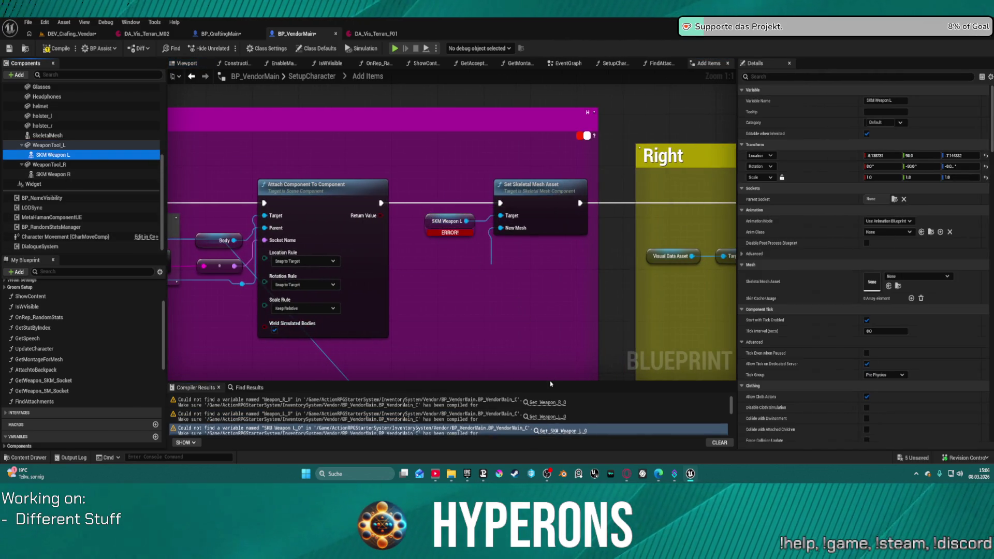
scroll(543, 417, down, 1)
click(544, 420)
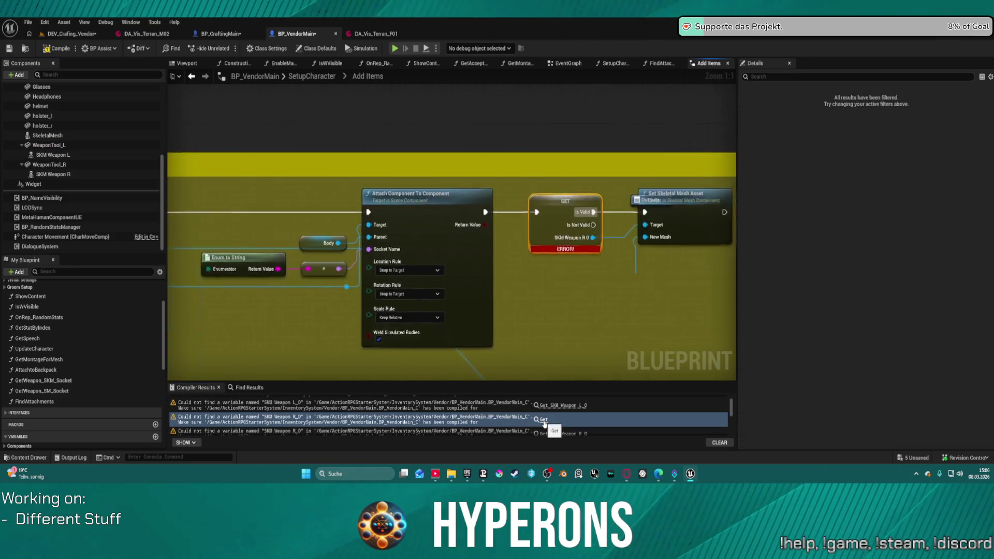
drag(62, 175, 440, 201)
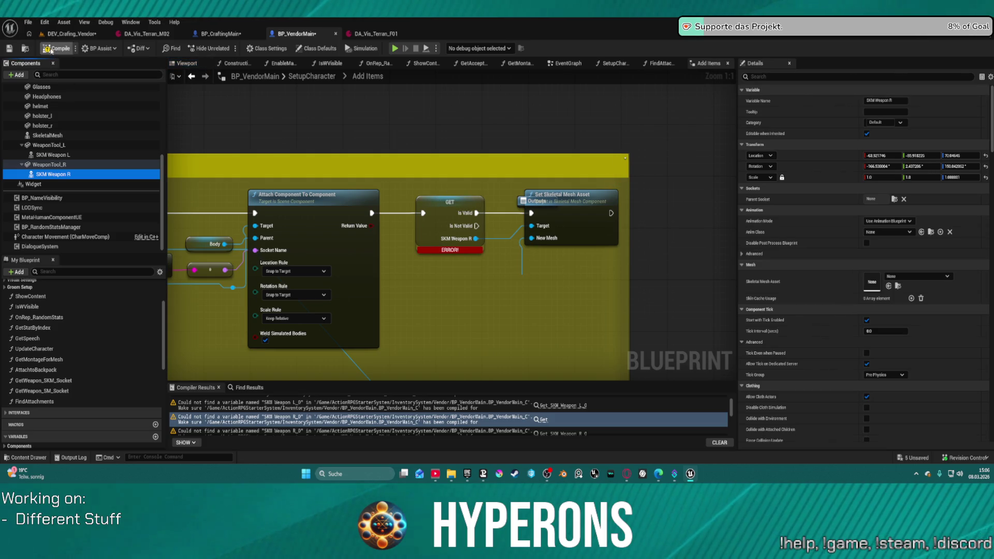
click(50, 49)
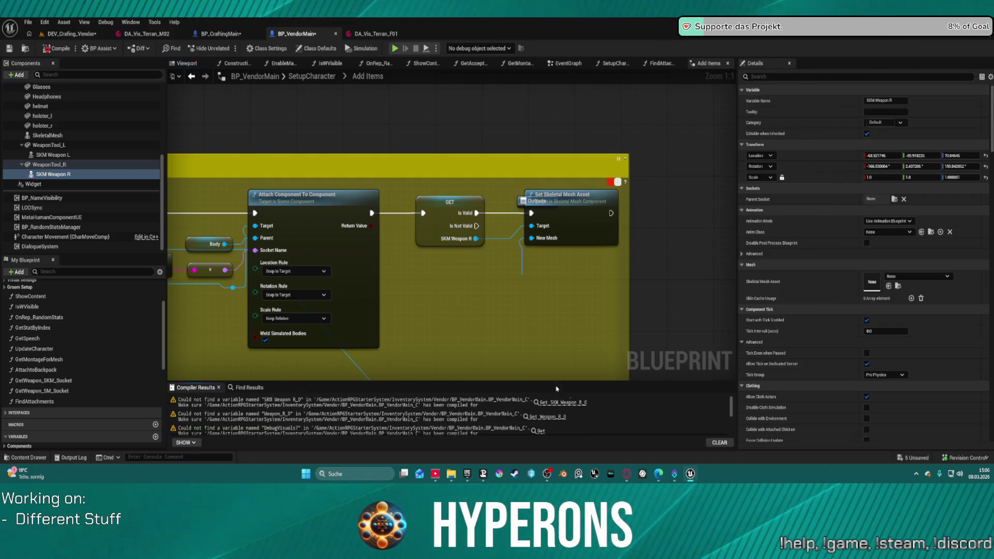
click(561, 402)
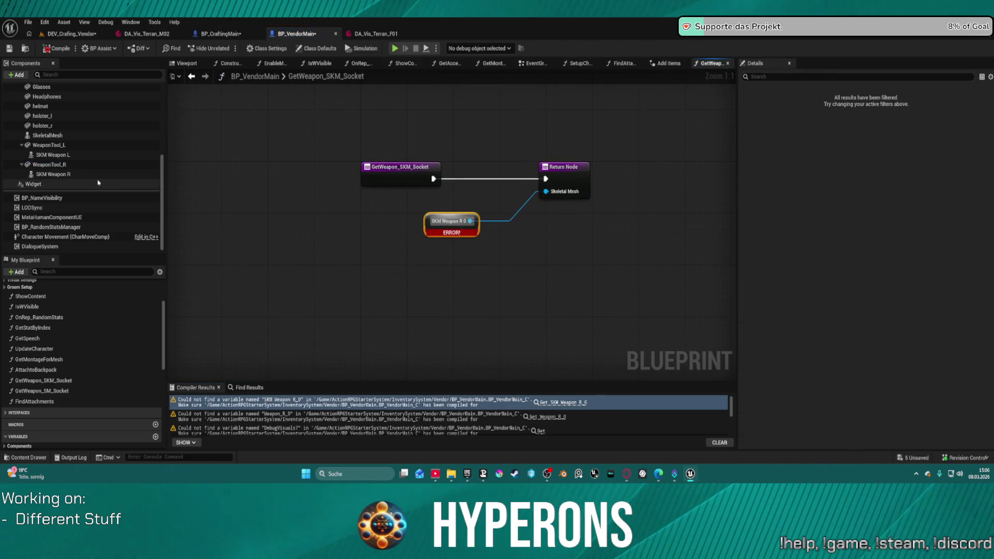
Step: Swap the remaining broken references for SKM Weapon R and WeaponTool_R, then create the Boolean DebugVisuals? variable
drag(51, 174, 442, 209)
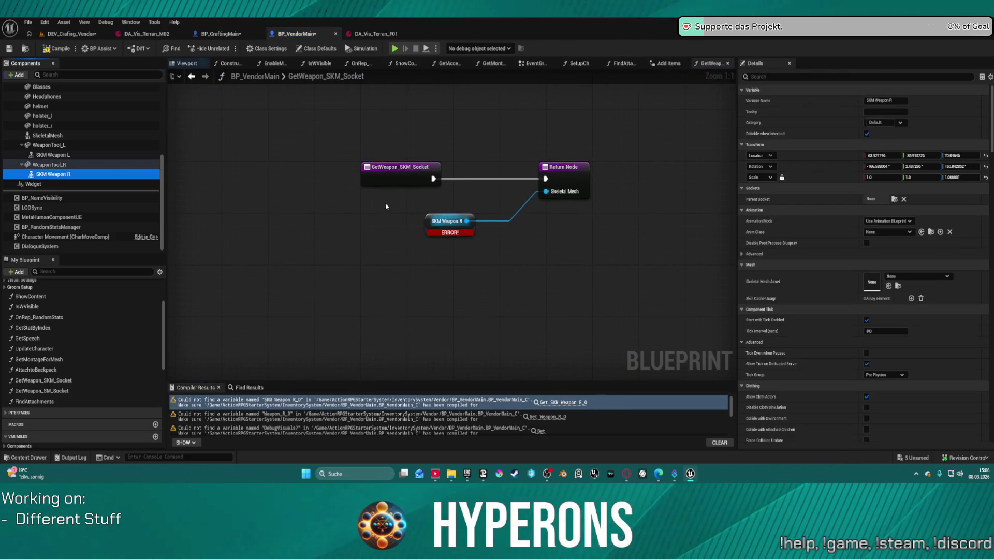
click(55, 47)
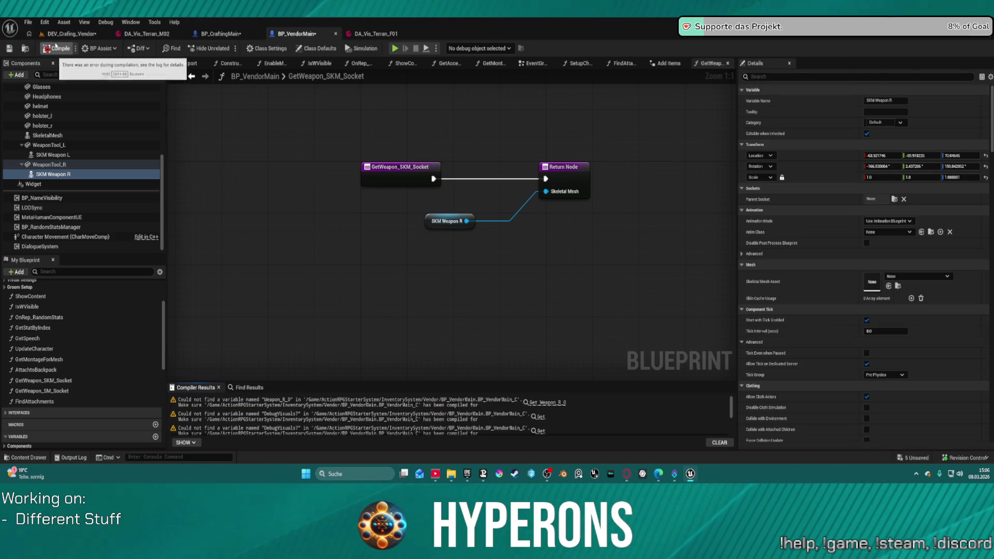
click(547, 402)
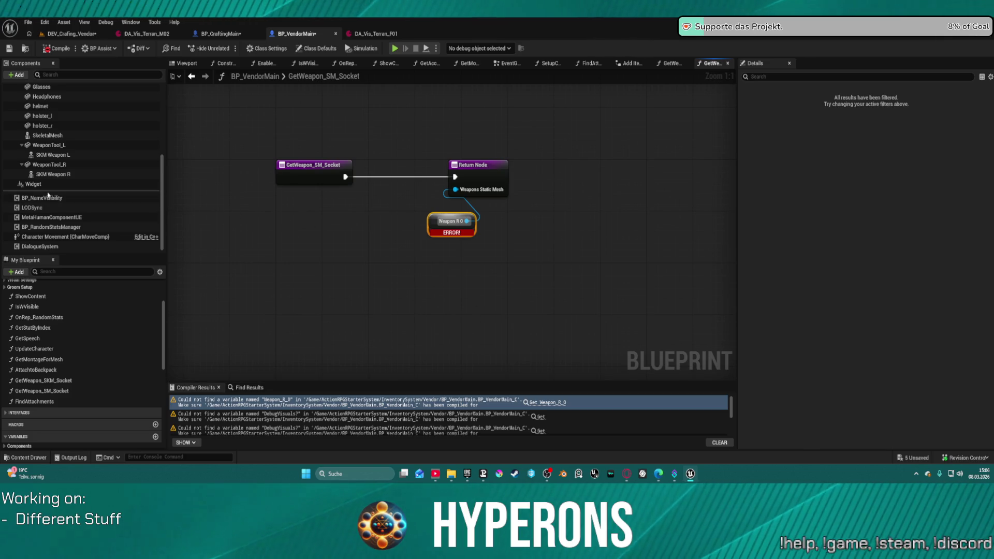
mouse_move(49, 164)
mouse_down()
mouse_move(400, 230)
mouse_move(434, 221)
mouse_up()
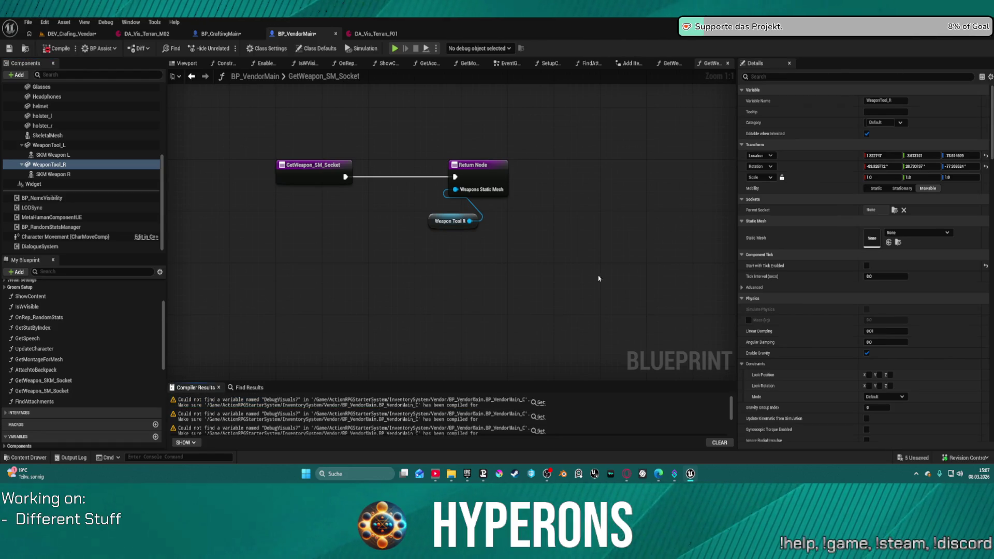
click(539, 403)
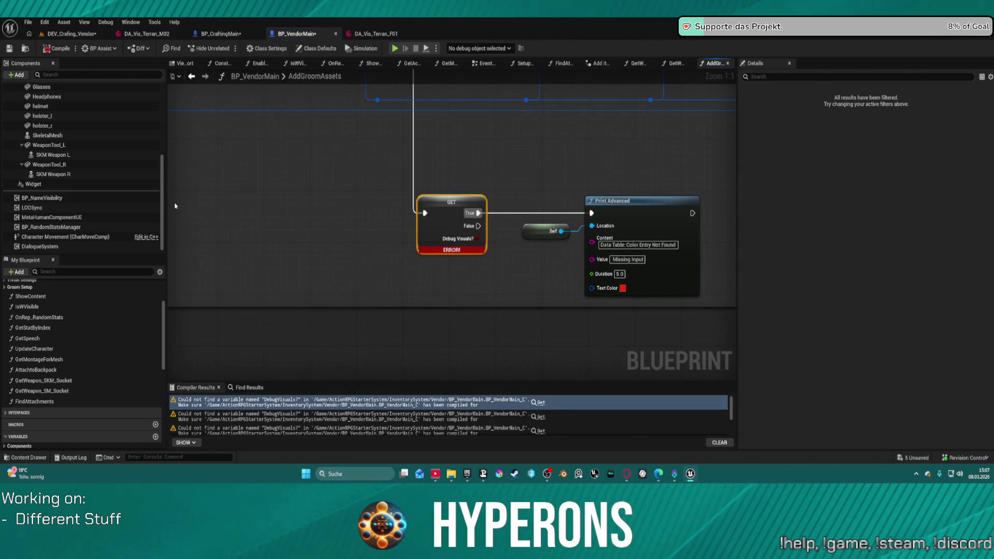
right_click(462, 204)
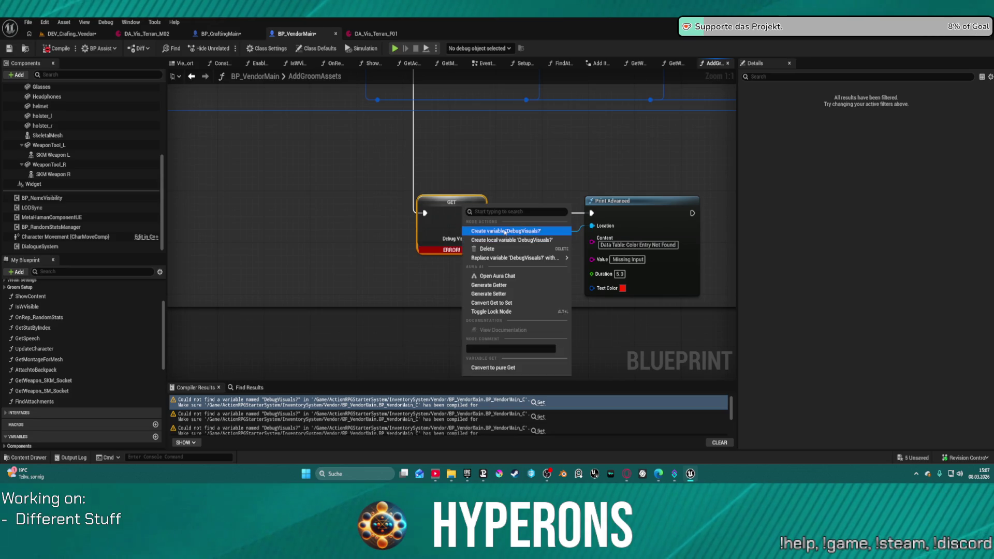
click(505, 228)
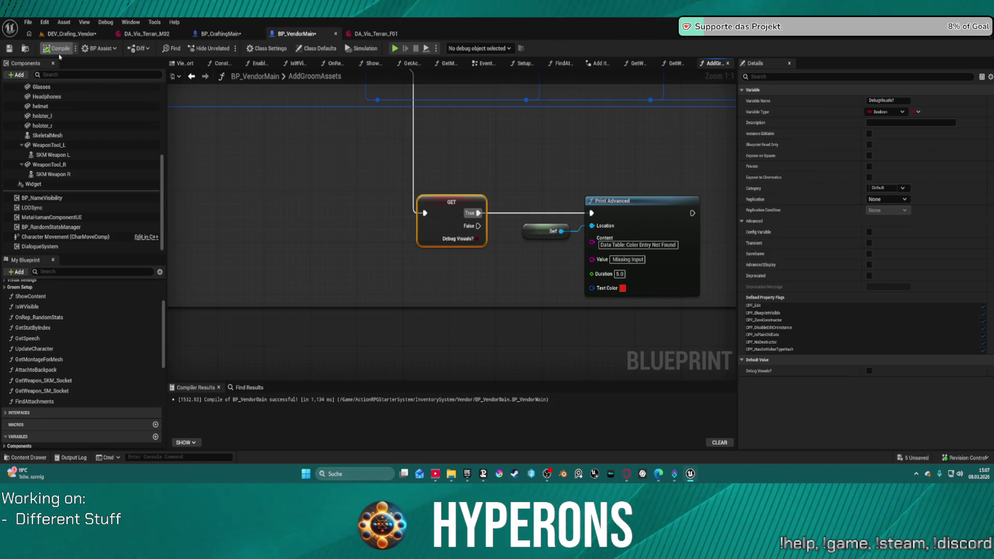
Step: Select the vendor in the test level, try DA_Vis_Terran_F03, then settle on DA_Vis_Terran_M03 visuals
click(77, 34)
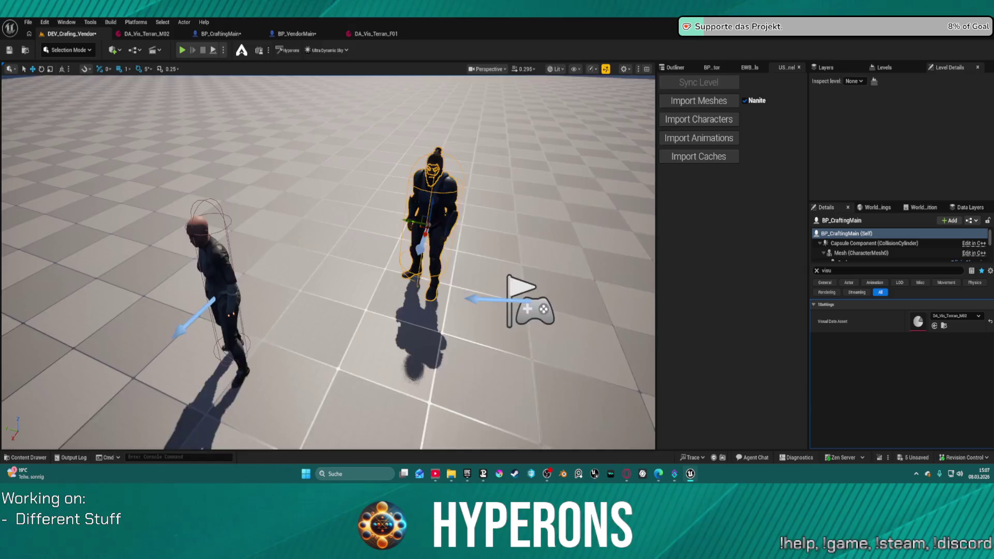
drag(292, 321, 291, 286)
click(310, 289)
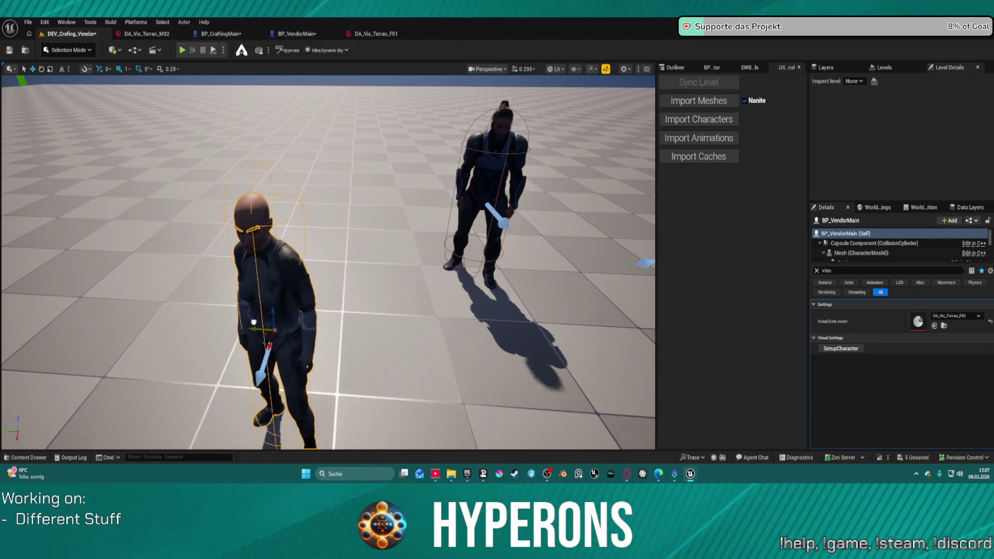
click(966, 316)
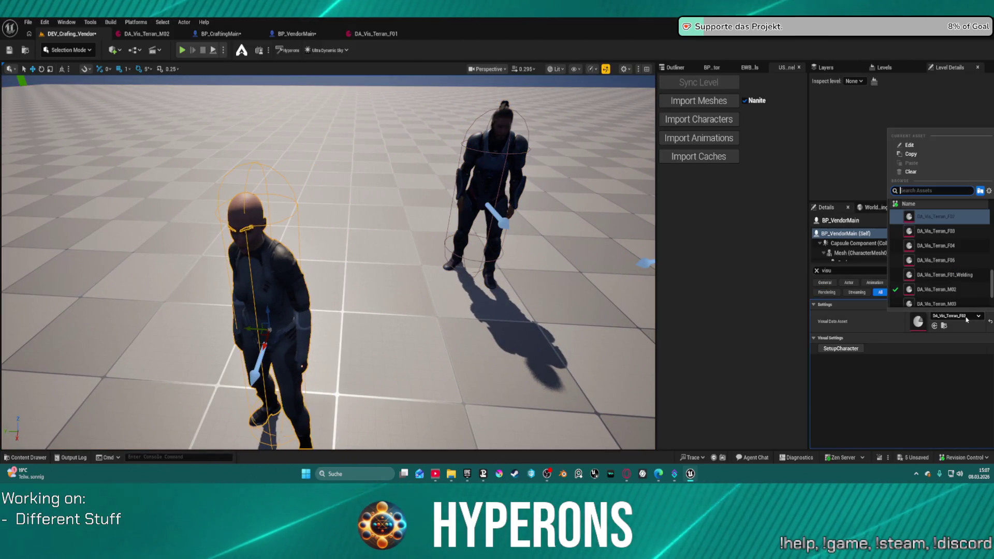
click(934, 231)
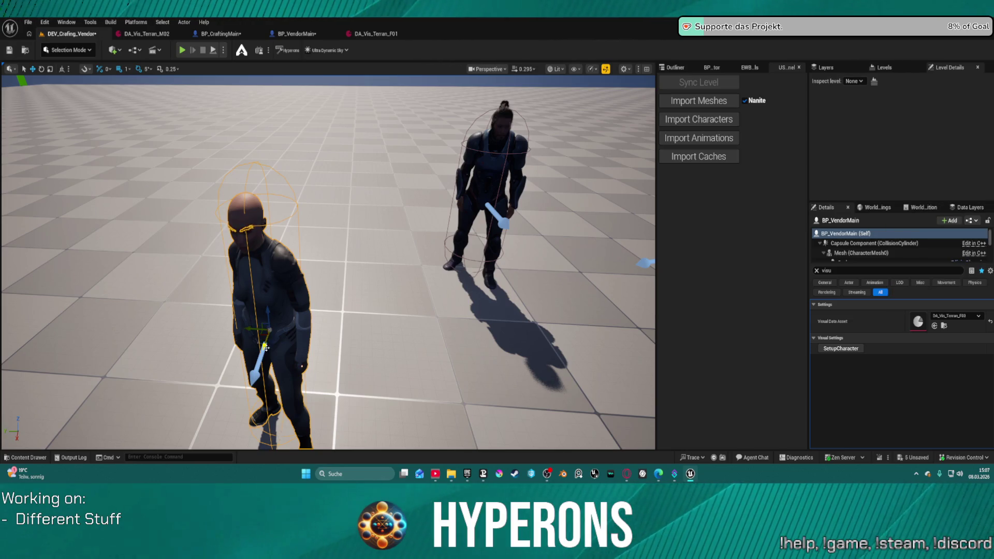
click(969, 316)
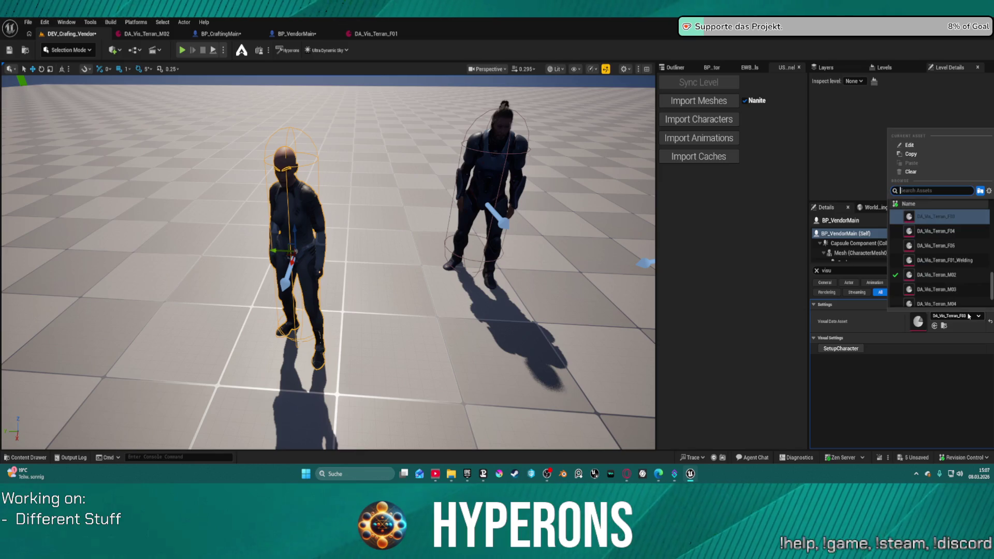
click(849, 341)
click(847, 338)
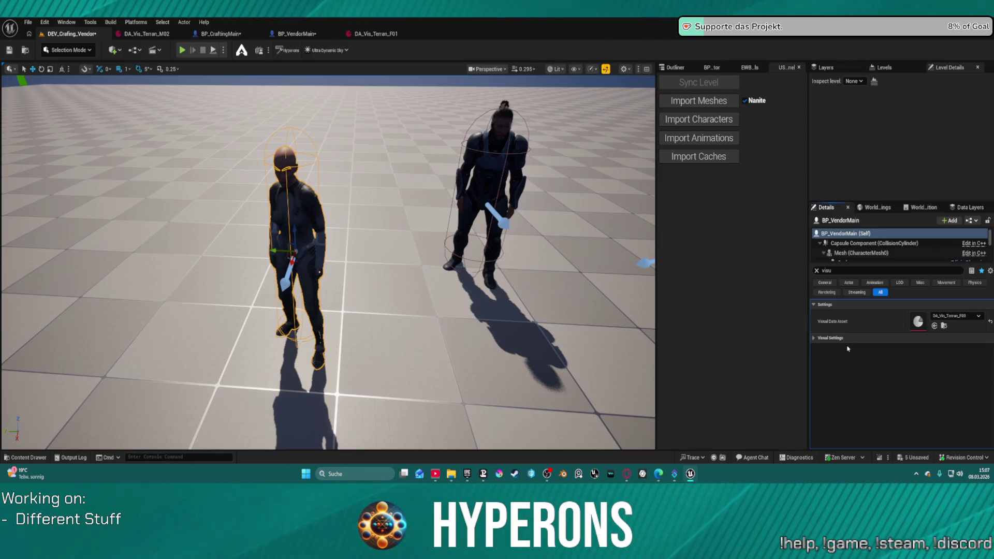
click(957, 315)
click(951, 290)
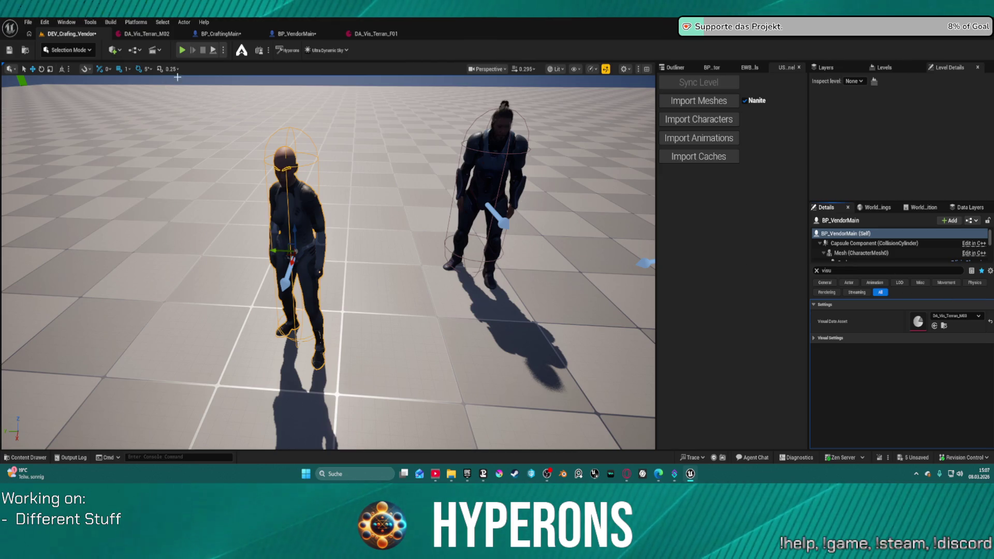
click(816, 271)
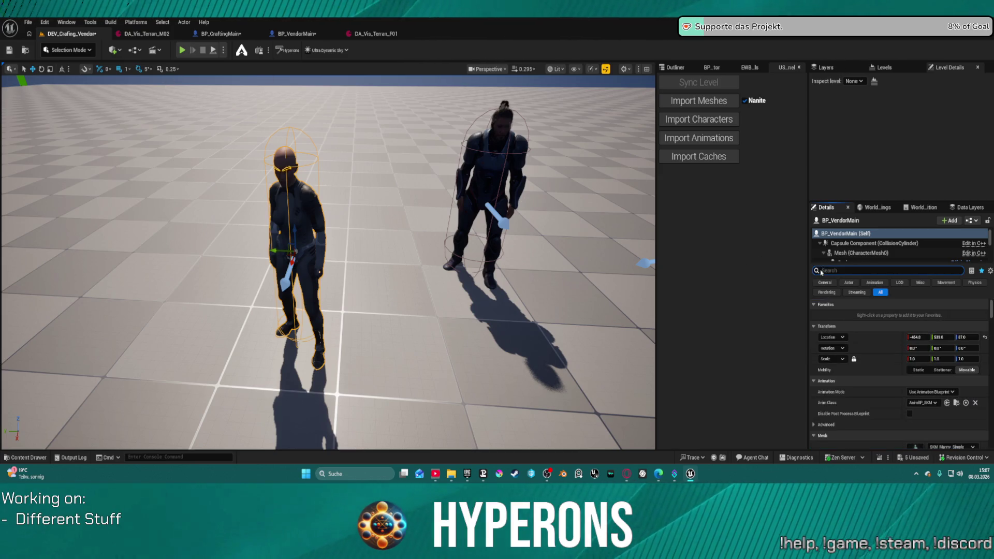
click(301, 34)
Step: Navigate back from the AddGroomAssets graph to the Construction Script
scroll(432, 200, down, 6)
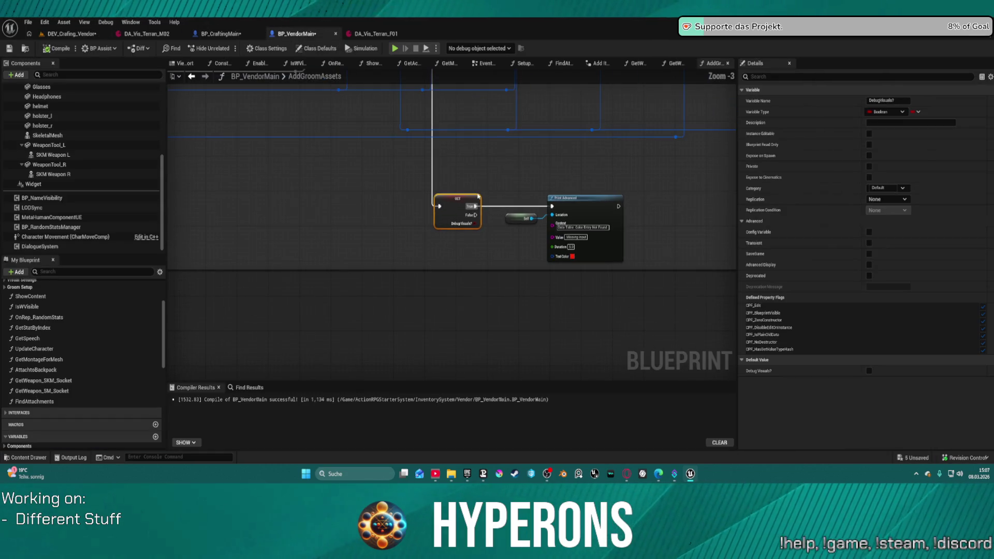
mouse_move(446, 262)
mouse_down()
mouse_move(567, 288)
mouse_move(681, 247)
mouse_up()
click(192, 77)
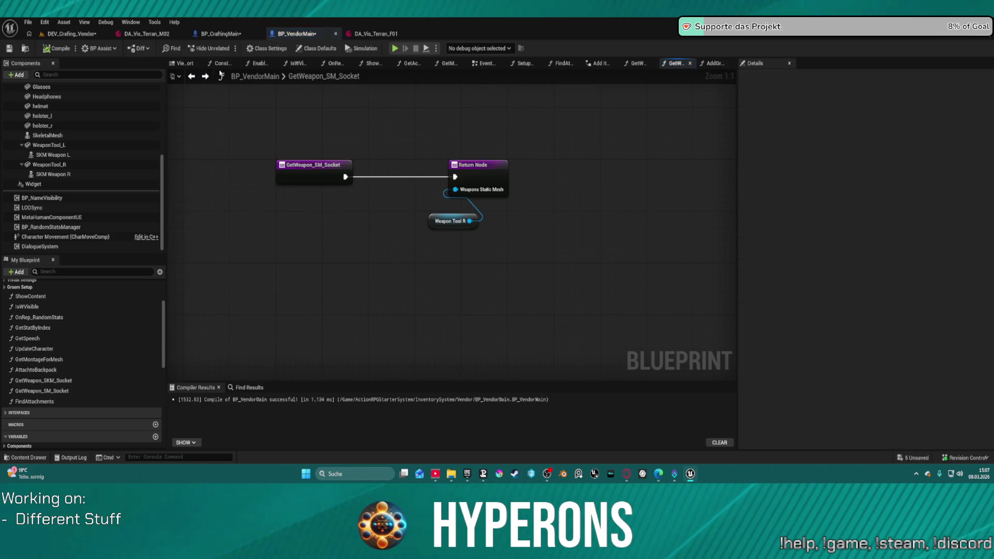
click(192, 77)
click(192, 76)
drag(290, 180, 390, 128)
scroll(390, 128, up, 1)
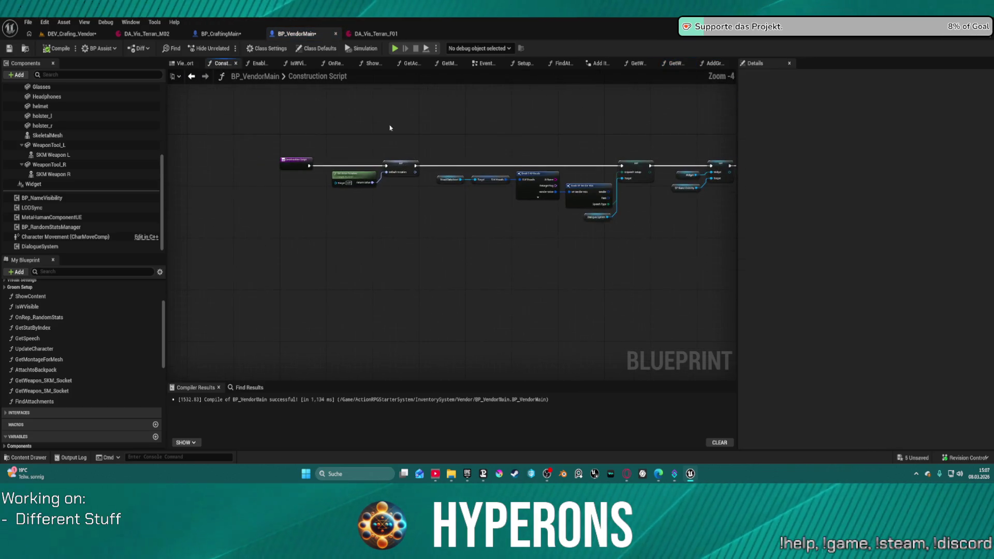
Step: In the Viewport preview, orbit to face the character and select the Body and SkeletalMesh components
click(182, 63)
mouse_move(507, 129)
mouse_down()
mouse_move(486, 135)
mouse_move(482, 124)
mouse_move(481, 143)
mouse_move(435, 143)
mouse_up()
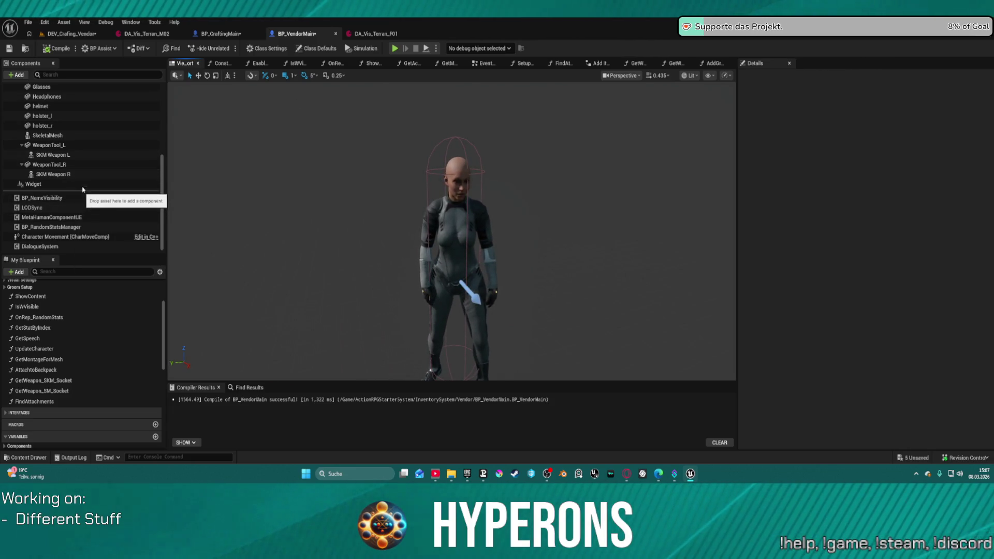
scroll(99, 171, up, 5)
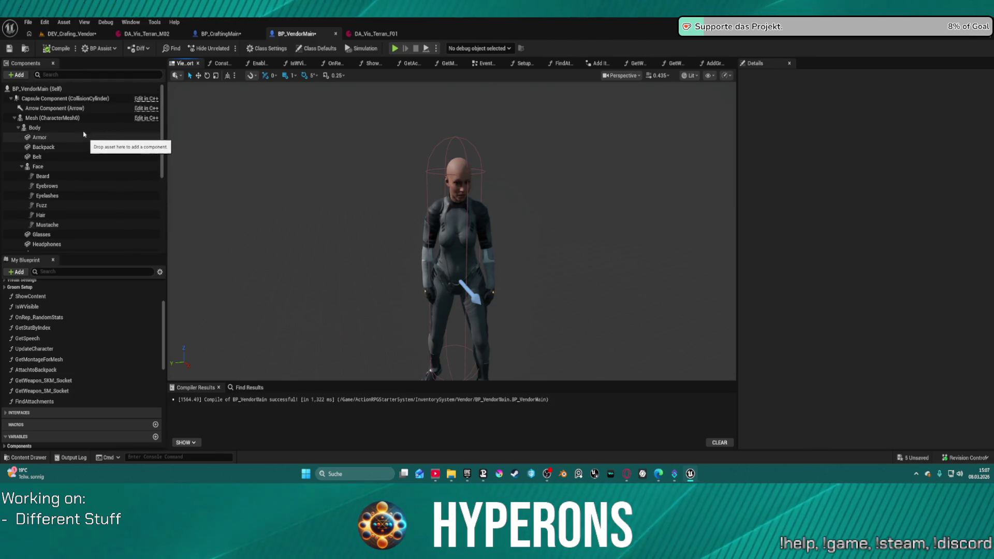
click(81, 127)
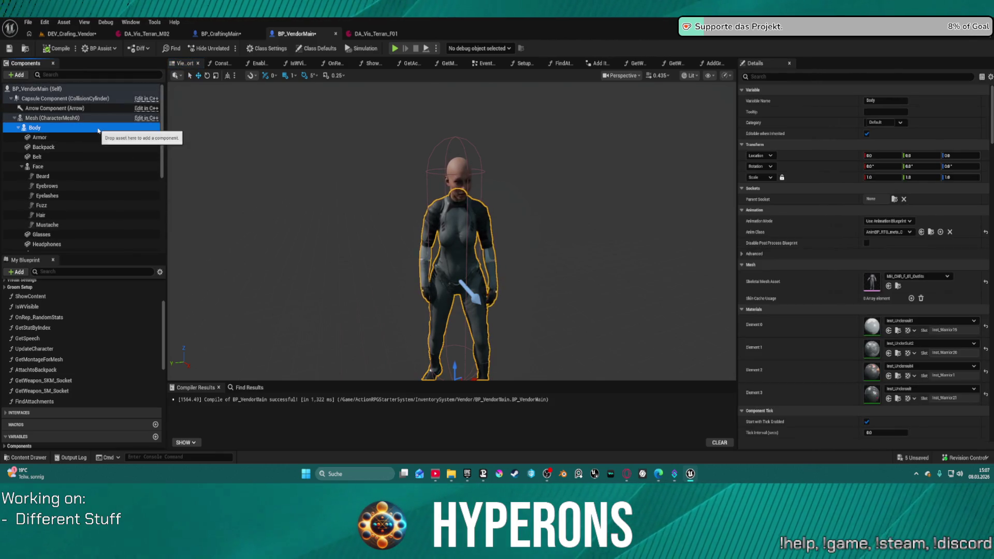
scroll(581, 284, down, 2)
scroll(811, 313, down, 5)
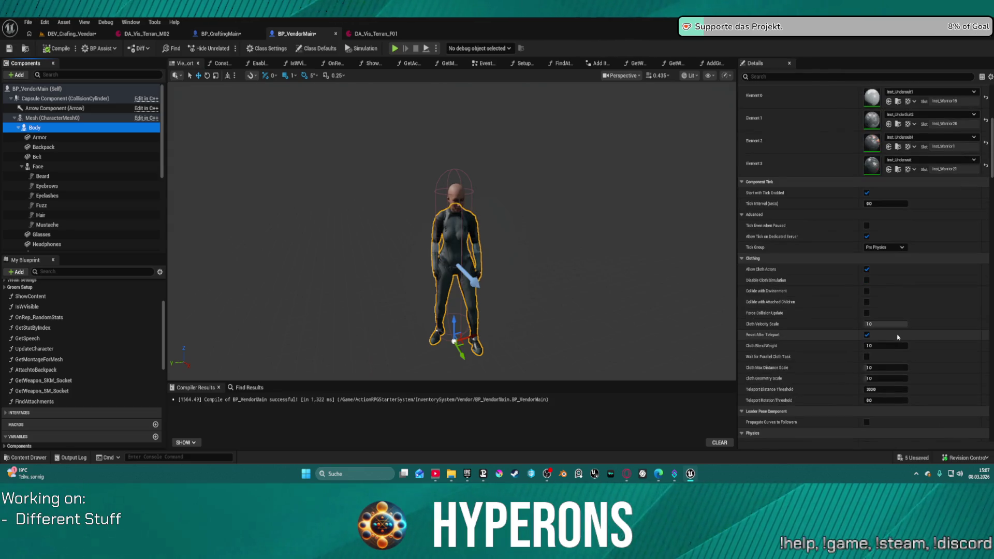
scroll(912, 344, down, 3)
scroll(544, 289, down, 2)
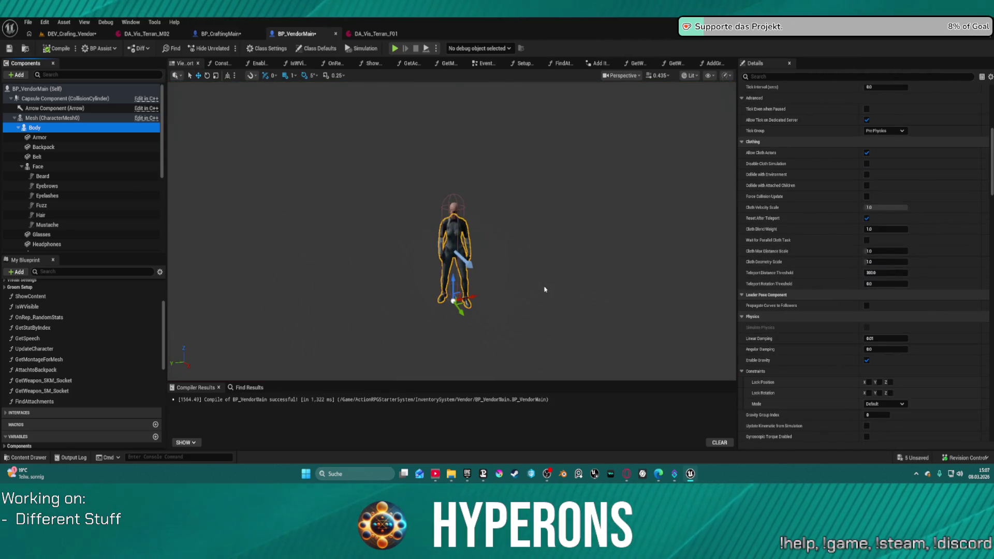
scroll(63, 244, down, 4)
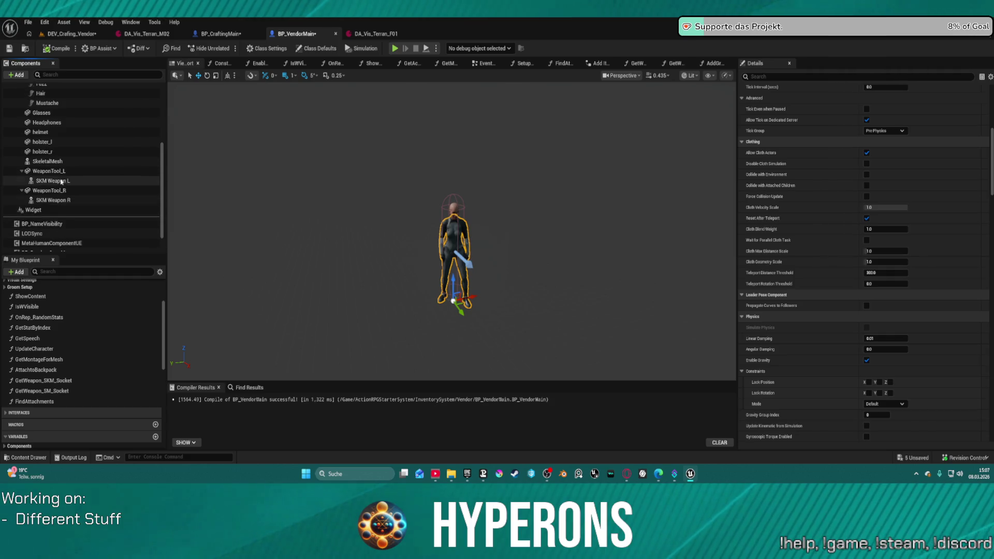
click(67, 162)
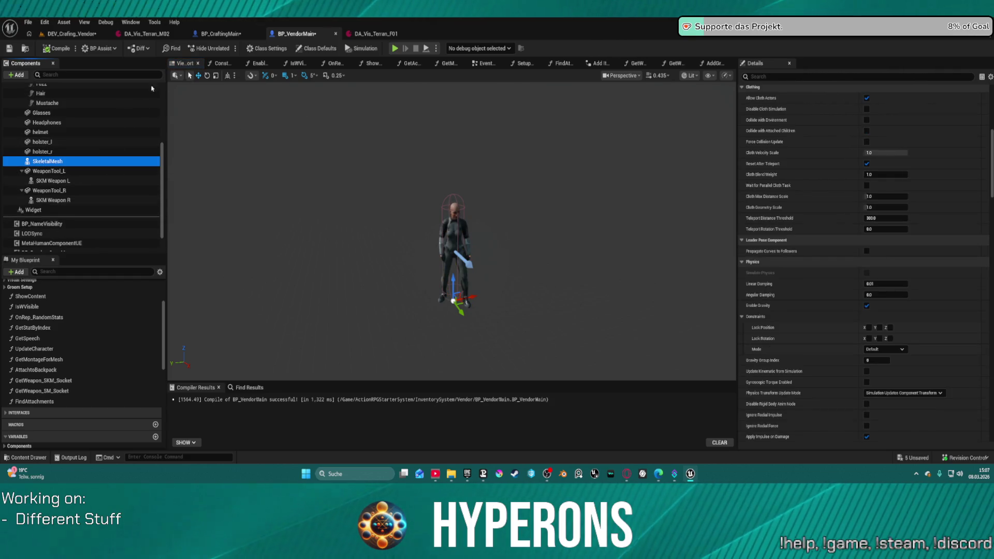
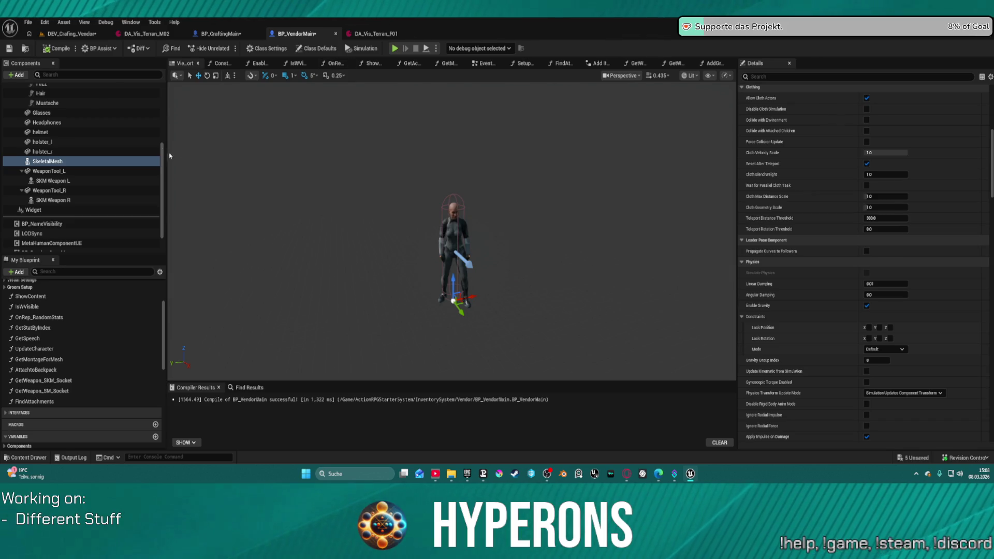
Step: Delete BP_VendorMain's SkeletalMesh component, nudge the vendor in the test level, then open FindAttachments
click(57, 164)
key(Delete)
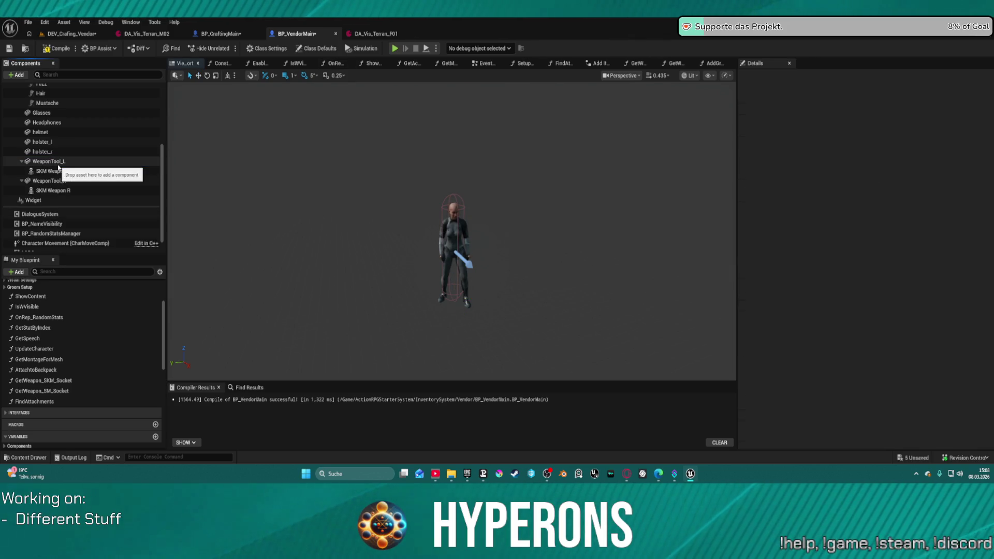
click(69, 34)
drag(938, 337, 958, 337)
click(315, 34)
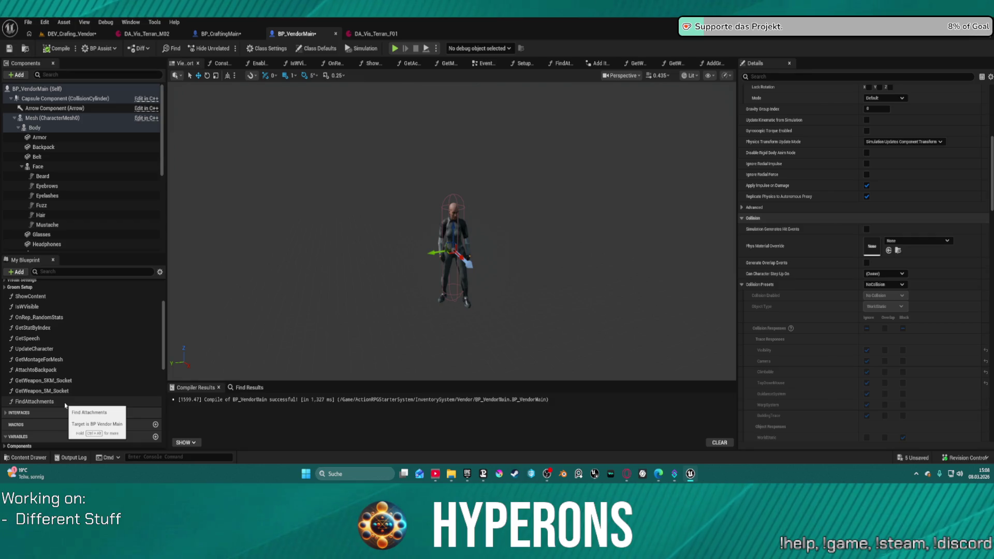
double_click(64, 405)
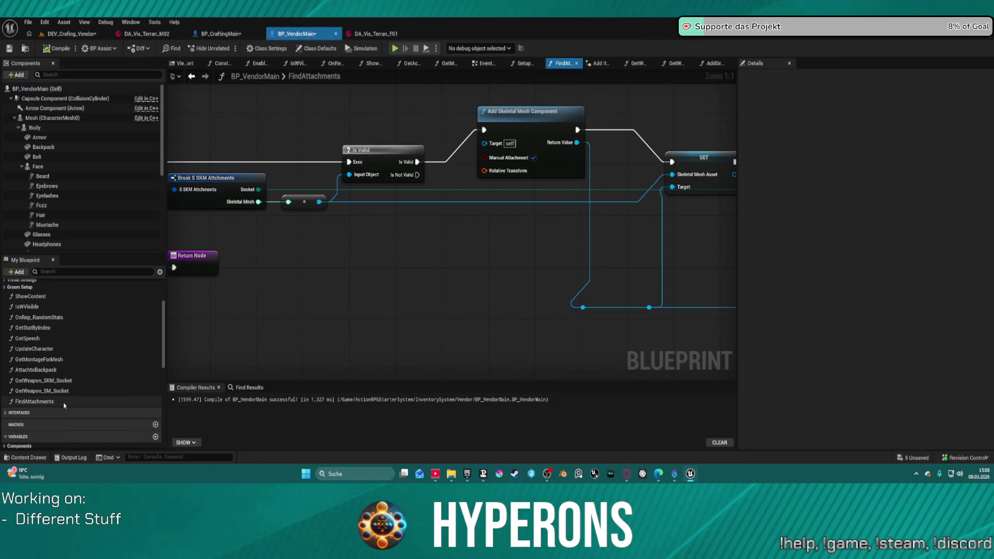
Step: Shift the Add Skeletal Mesh Component node slightly left in the FindAttachments graph
scroll(361, 322, down, 1)
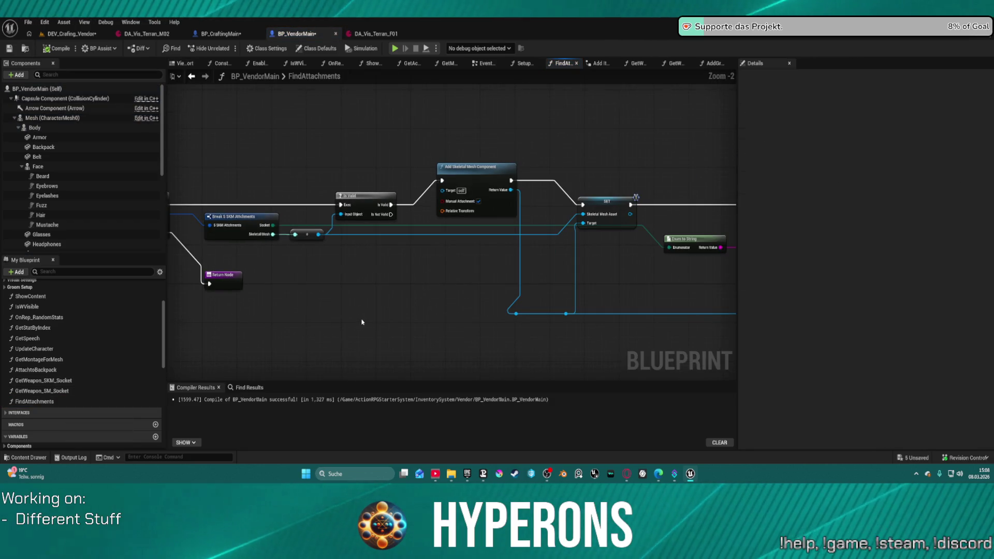
click(470, 210)
drag(471, 209, 452, 209)
drag(405, 173, 953, 167)
Step: Review the Construction Script, GetWeapon_SM_Socket, EventGraph and GetMontageForMesh graphs, including its Contains, OR and Branch nodes
click(192, 77)
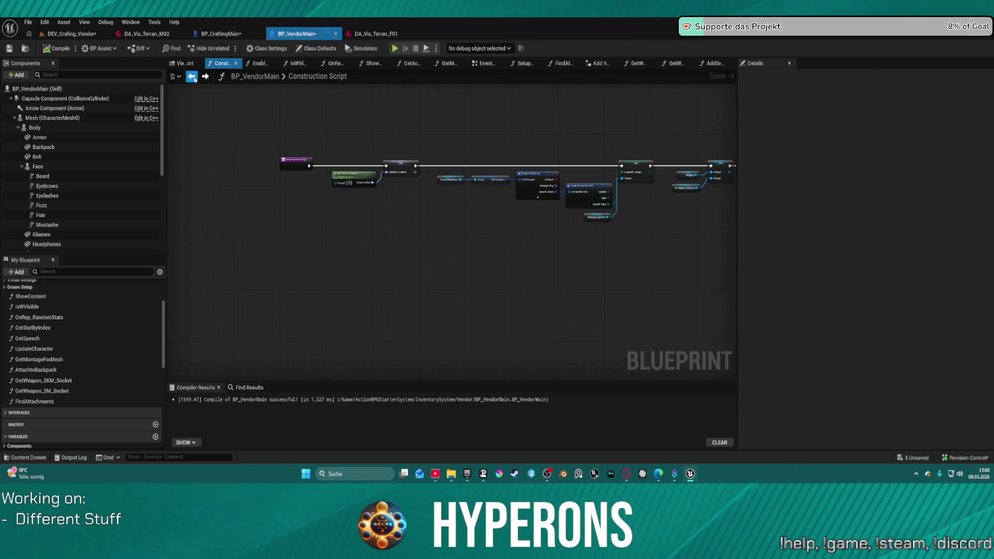
click(203, 76)
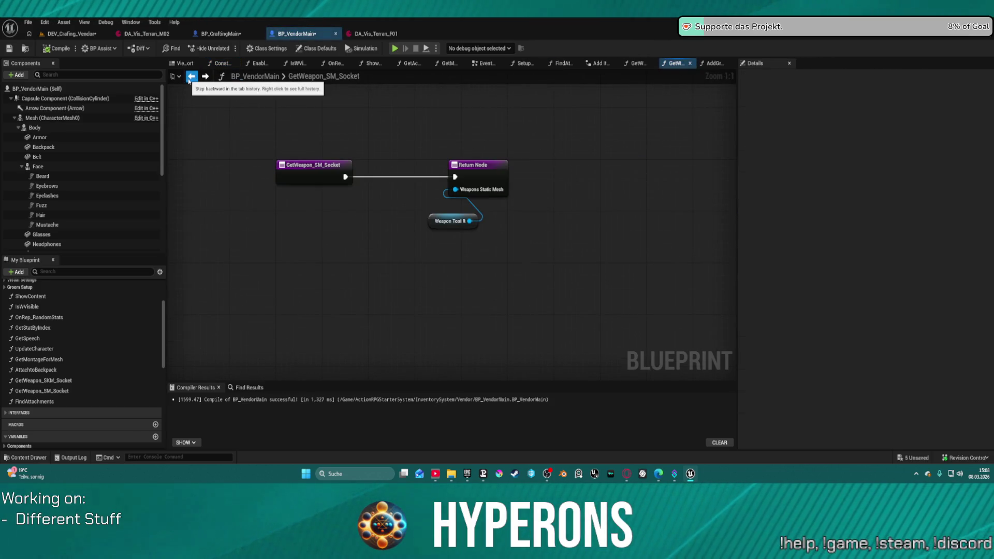
click(484, 65)
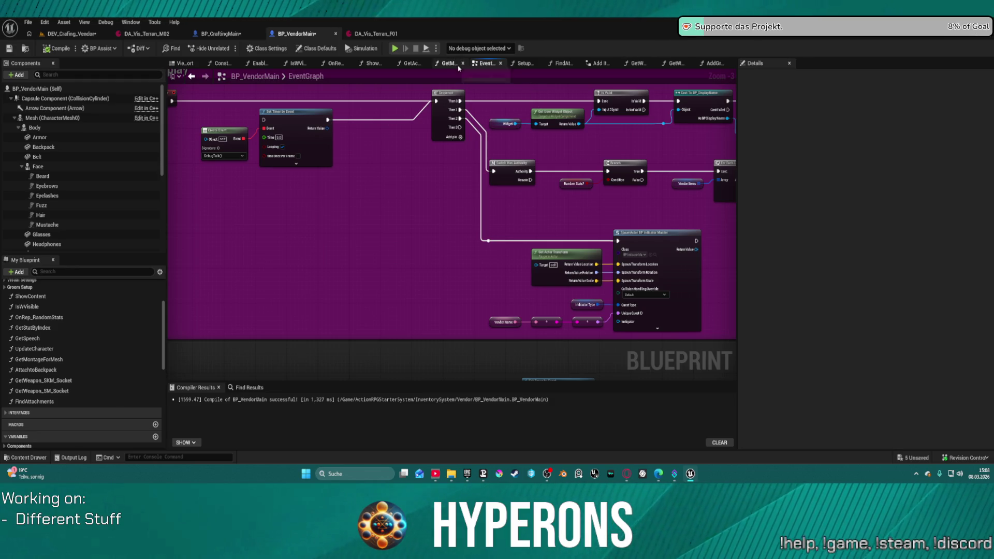
click(447, 64)
mouse_move(465, 119)
mouse_down()
mouse_move(281, 90)
mouse_move(150, 90)
mouse_up()
mouse_move(569, 103)
mouse_down()
mouse_move(178, 103)
mouse_move(171, 94)
mouse_up()
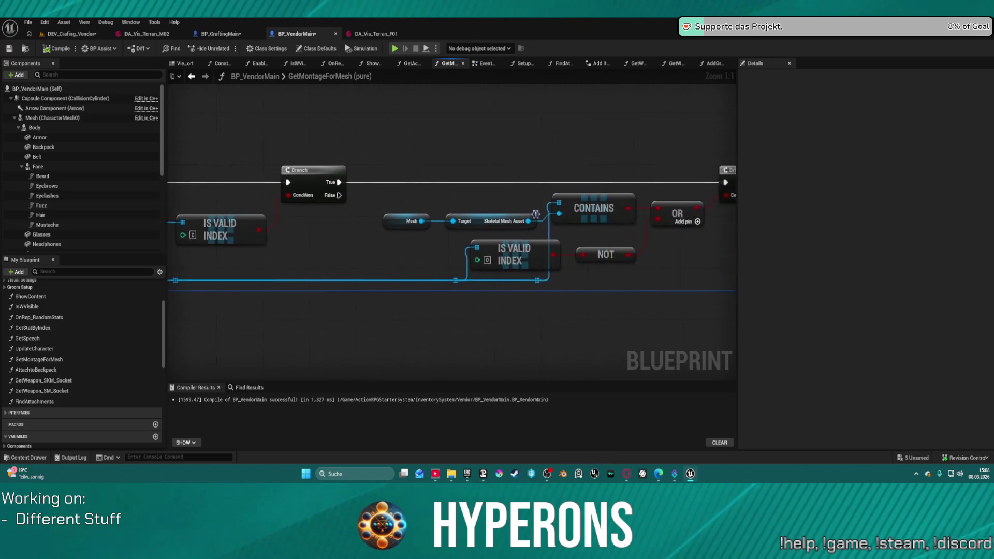
drag(518, 129, 315, 130)
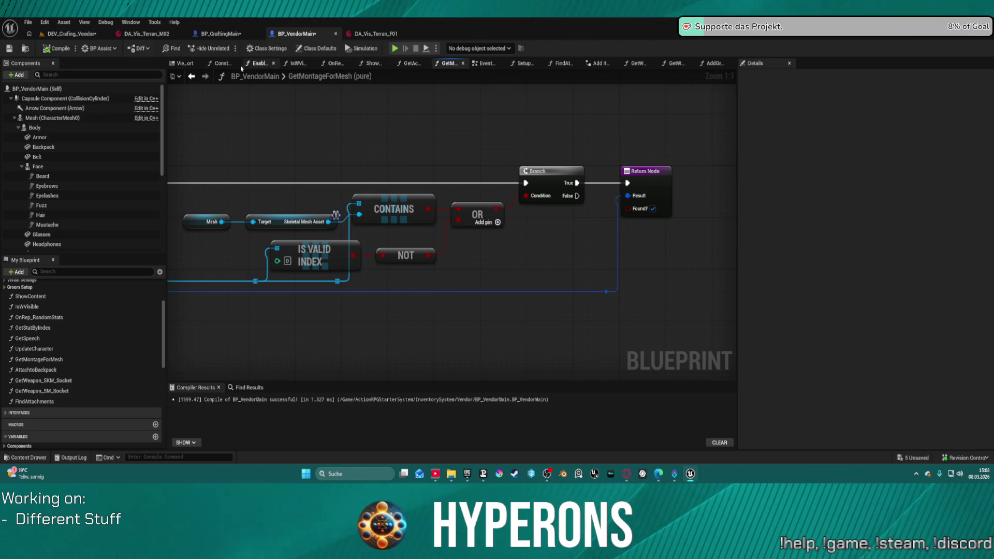
Step: Open SetupCharacter from the Construction Script and frame its entry, Sequence and Is Valid nodes
click(221, 64)
scroll(414, 177, up, 1)
drag(393, 123, 11, 105)
mouse_move(443, 131)
mouse_down()
mouse_move(722, 130)
mouse_move(724, 156)
mouse_move(564, 153)
mouse_up()
double_click(563, 153)
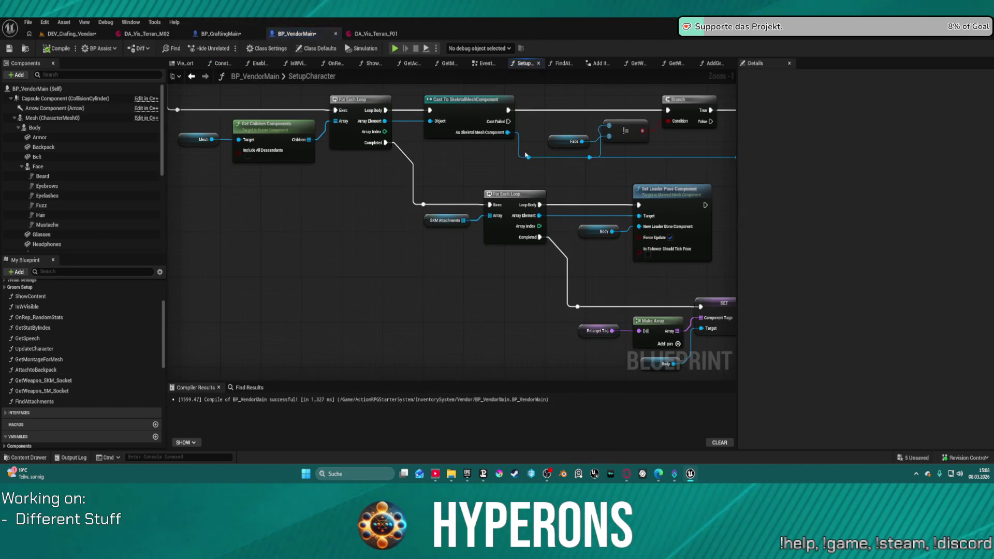
scroll(623, 169, up, 2)
mouse_move(623, 168)
mouse_down()
mouse_move(579, 243)
mouse_move(534, 283)
mouse_up()
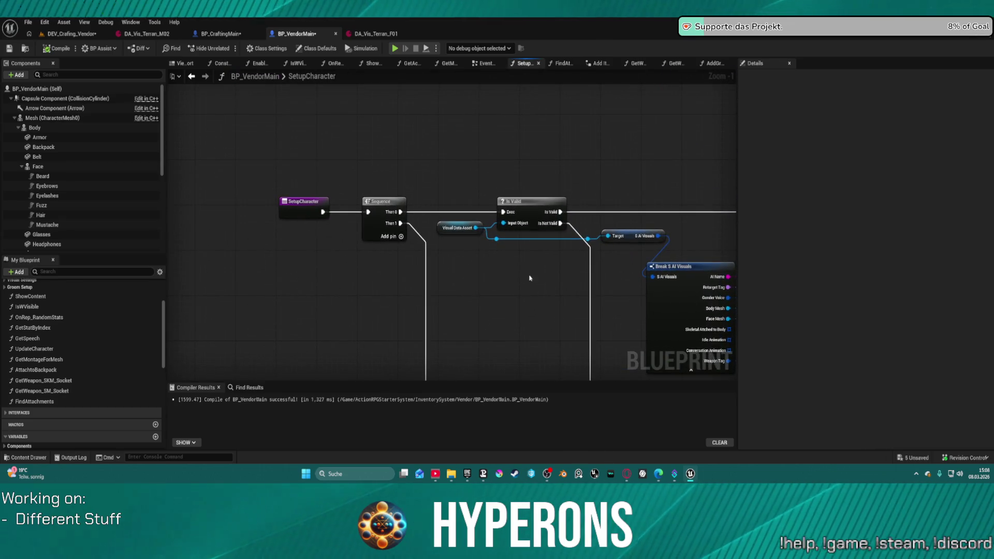
right_click(373, 196)
Step: Add a breakpoint on the Sequence node and start a Play session
right_click(377, 203)
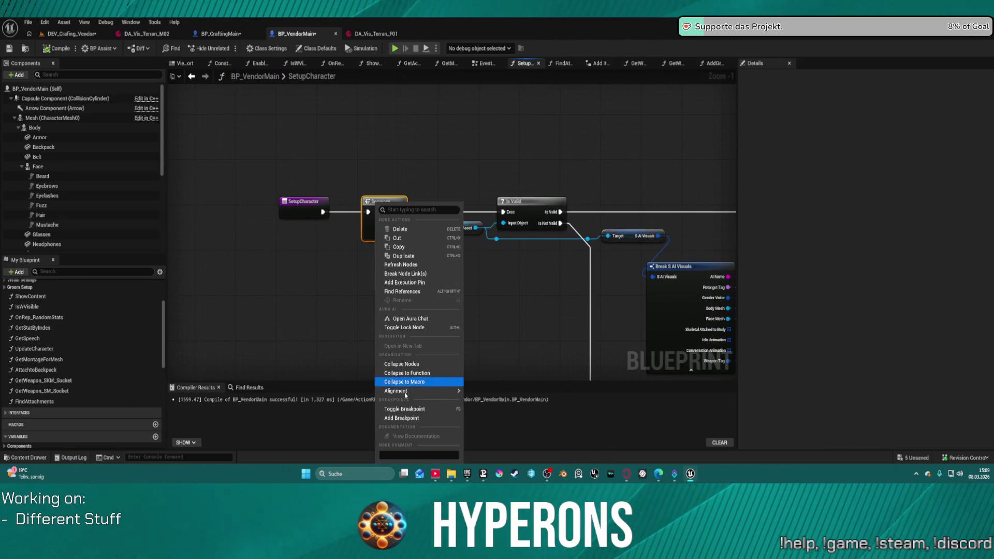
click(406, 418)
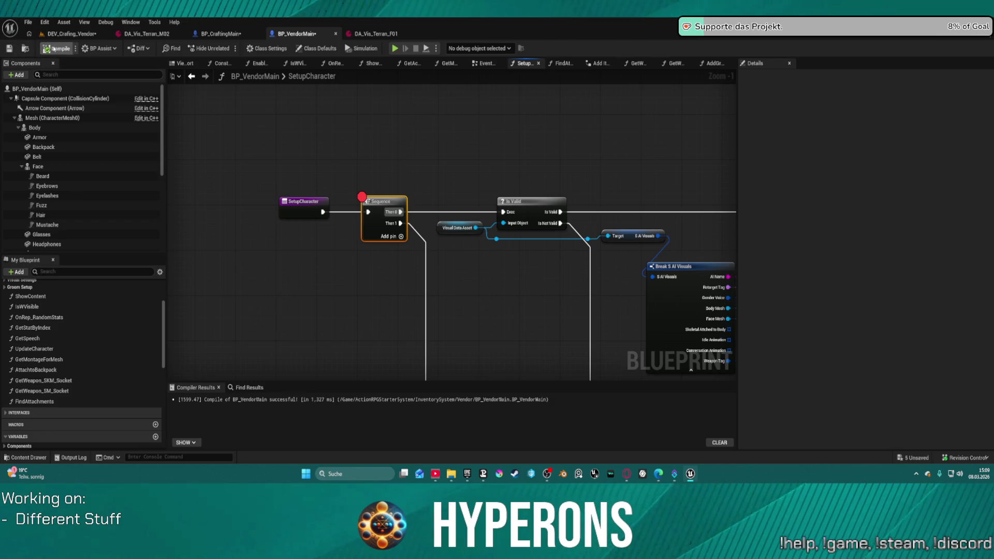
key(alt+p)
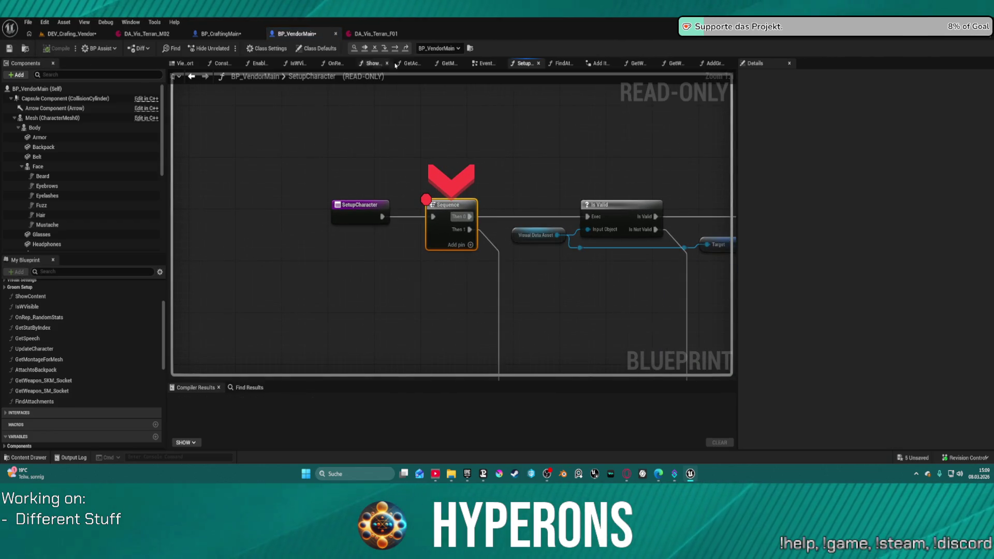
Step: Step through Is Valid, SET Retarget Tag, SET Equipped Weapon Type, the Branch and AIName back to Sequence
click(397, 48)
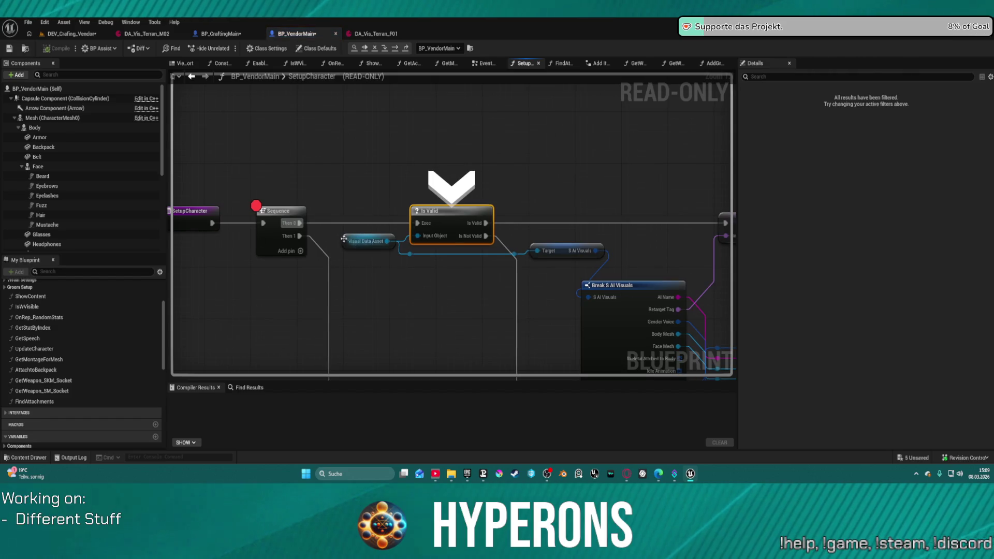
click(348, 240)
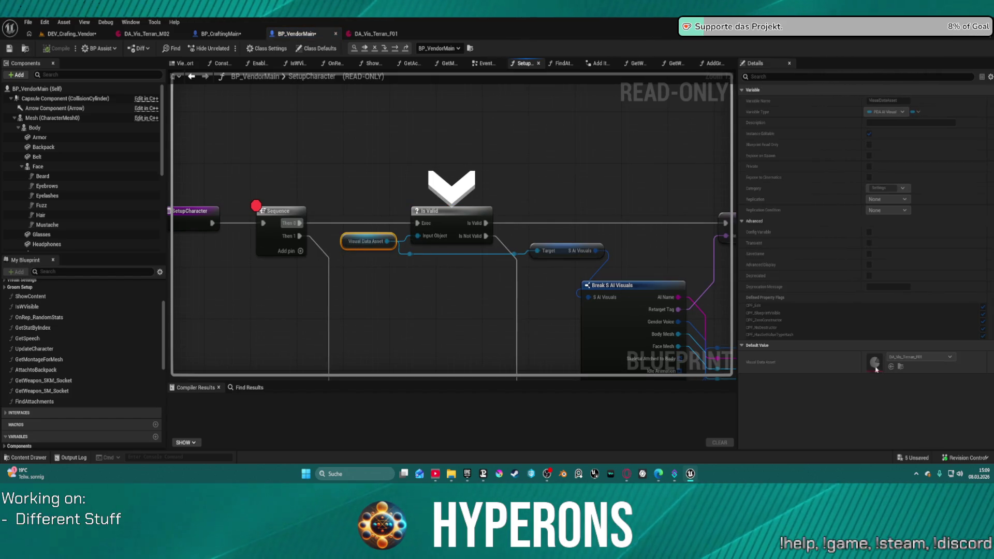
click(398, 49)
click(398, 48)
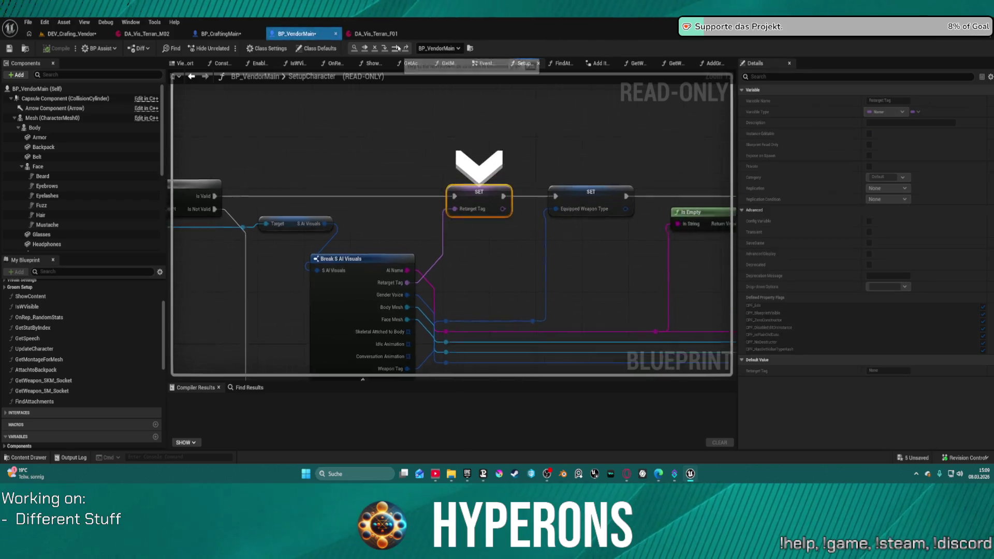
click(396, 49)
click(395, 48)
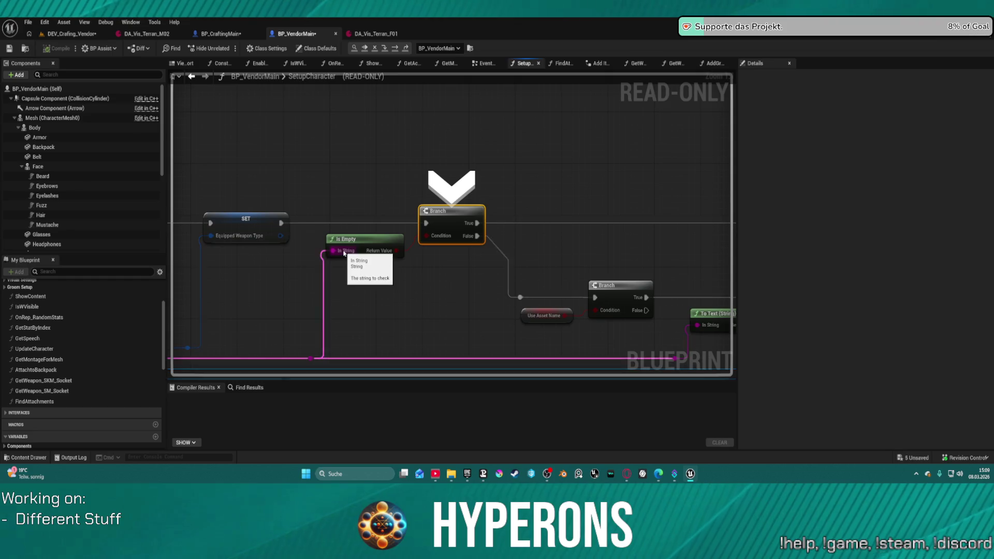
key(F10)
key(F10)
key(F10)
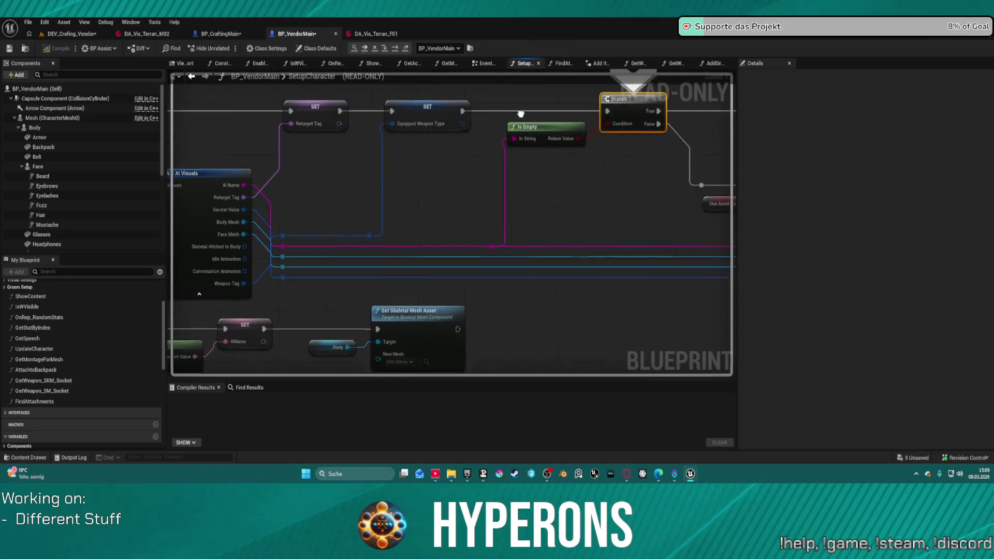
click(395, 48)
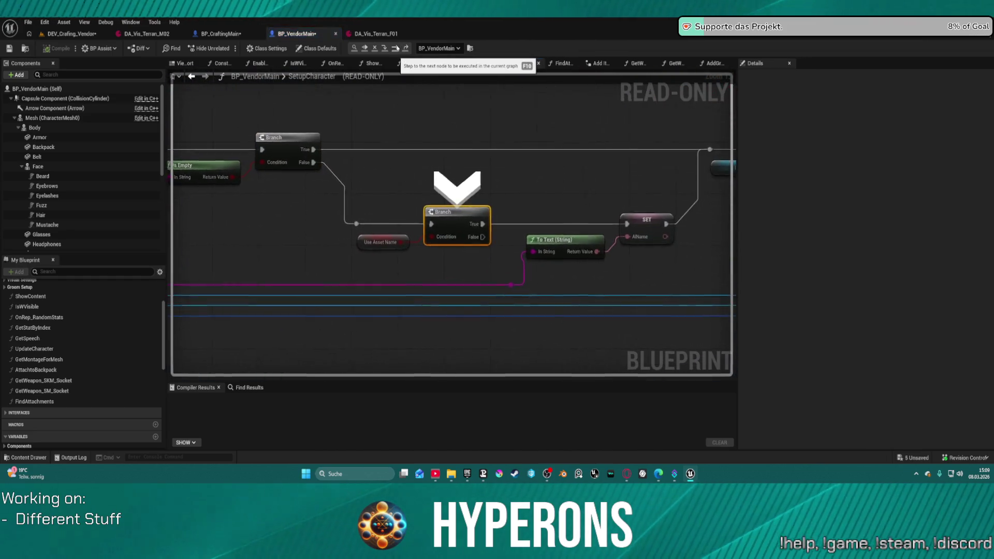
click(396, 48)
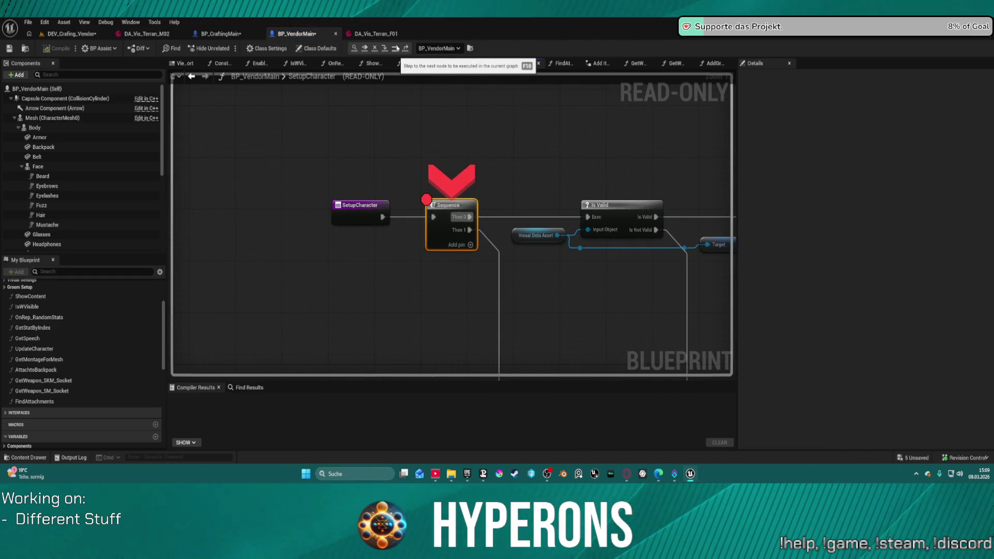
Step: Inspect the Set Skeletal Mesh Asset node's options and the Break S AI Visuals area
scroll(326, 228, down, 3)
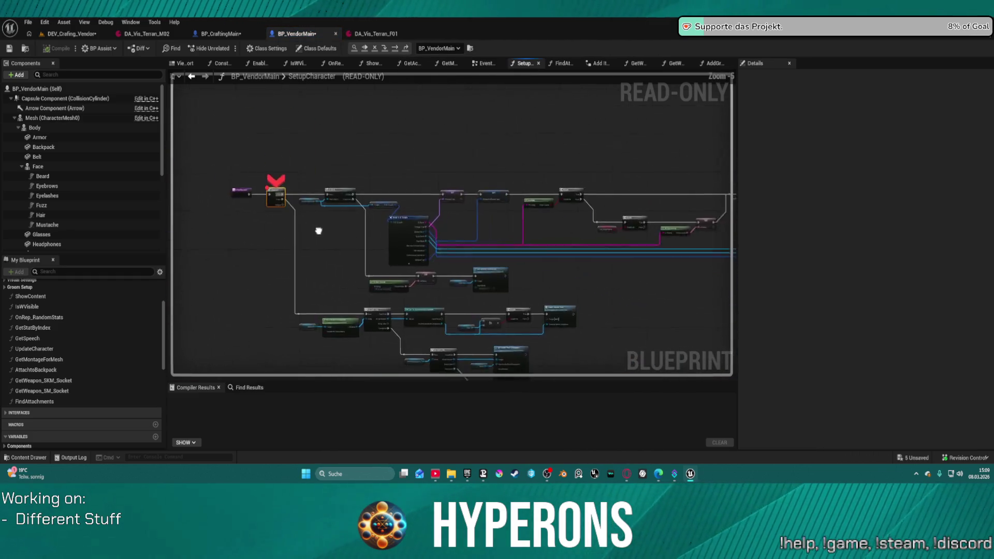
scroll(501, 180, up, 5)
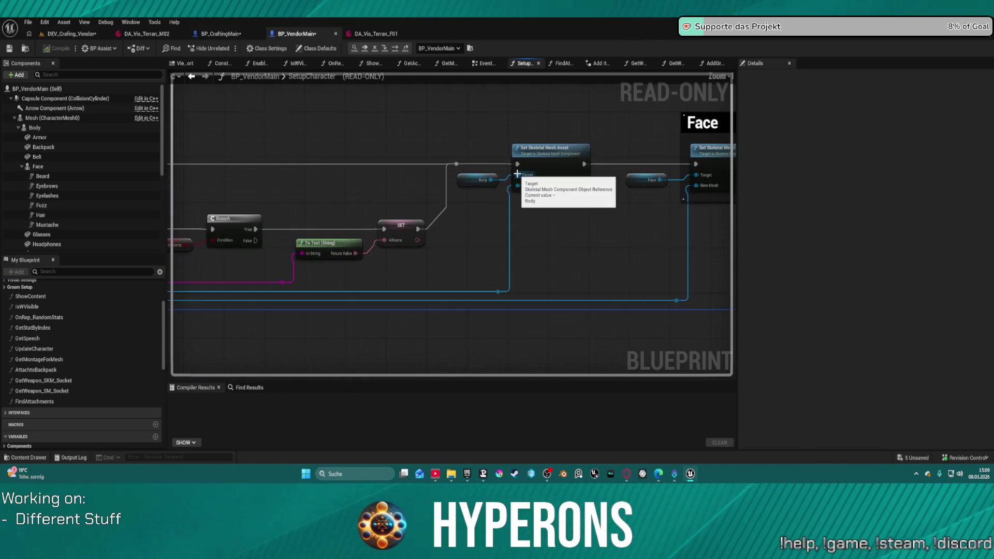
right_click(472, 187)
mouse_move(525, 183)
mouse_down()
mouse_move(5, 178)
mouse_move(560, 178)
mouse_up()
right_click(452, 160)
key(Escape)
drag(445, 233, 383, 70)
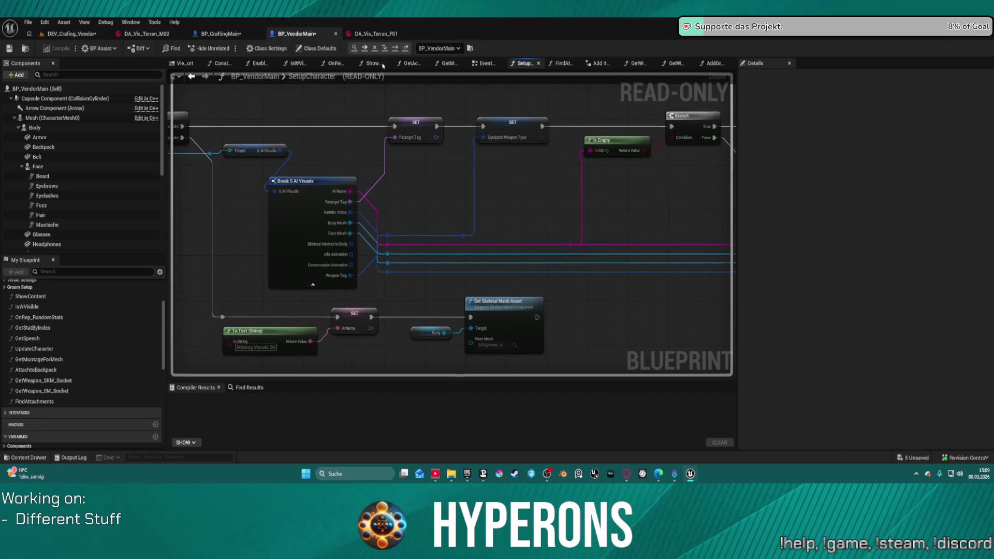
drag(175, 123, 352, 119)
Step: Clear the Sequence node's breakpoint and stop the play session
right_click(204, 110)
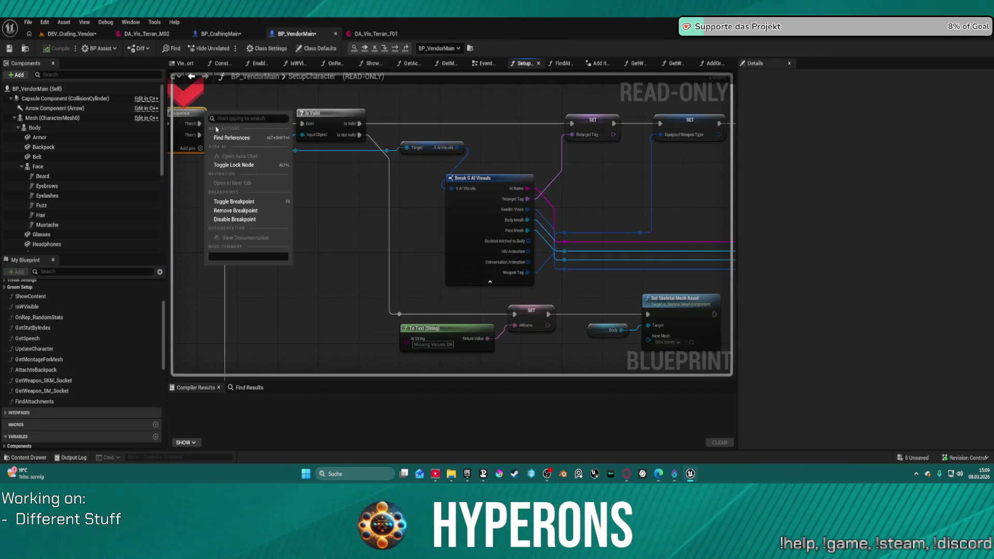
key(Escape)
click(364, 48)
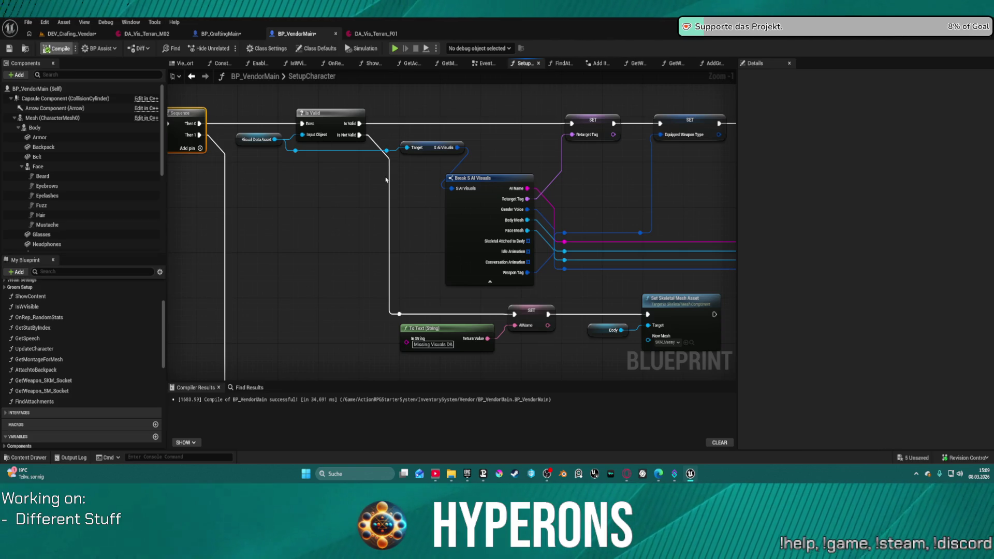
Step: Nudge the vendor character in the crafting vendor test level
click(61, 37)
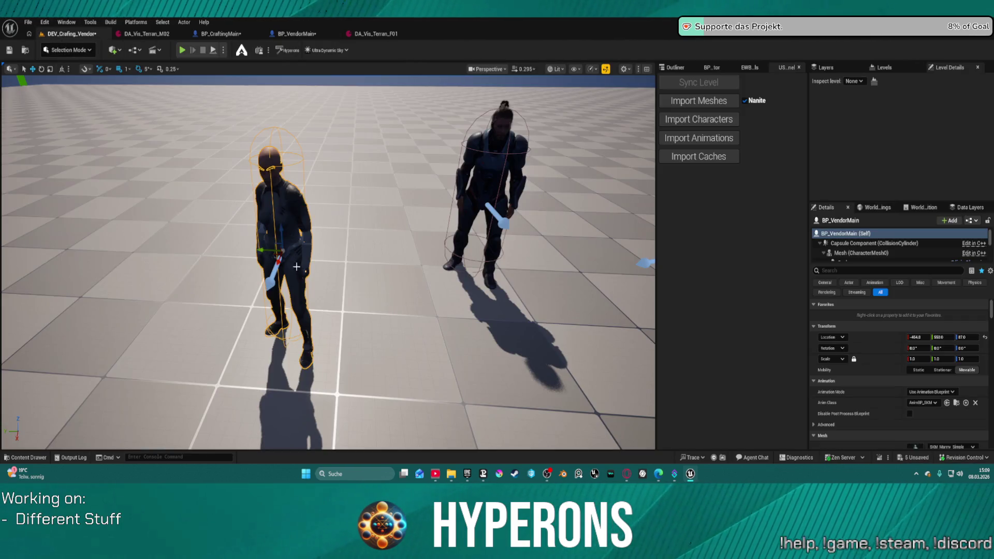
drag(267, 249, 295, 256)
click(299, 35)
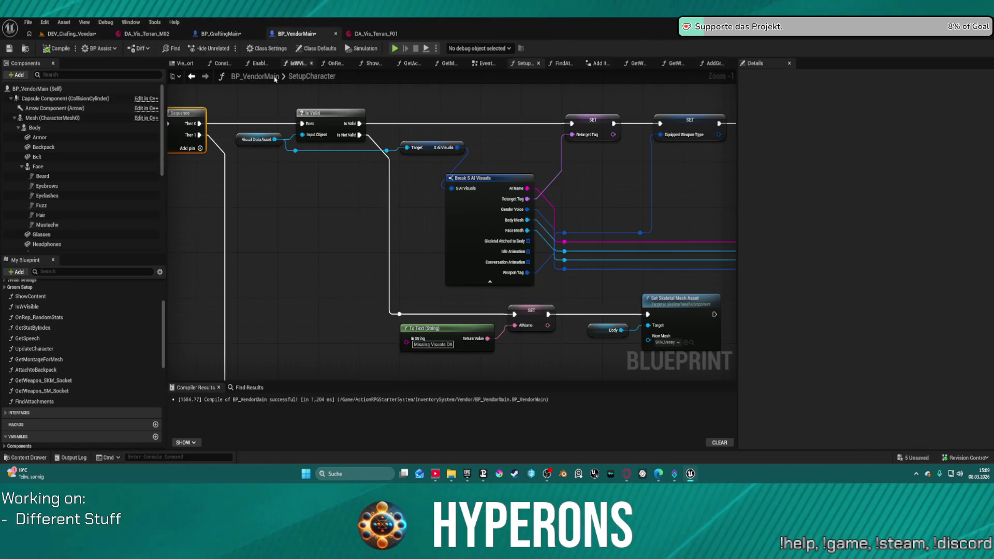
Step: Wire the reroute's exec into Set Skeletal Mesh Asset and compile BP_VendorMain
right_click(323, 109)
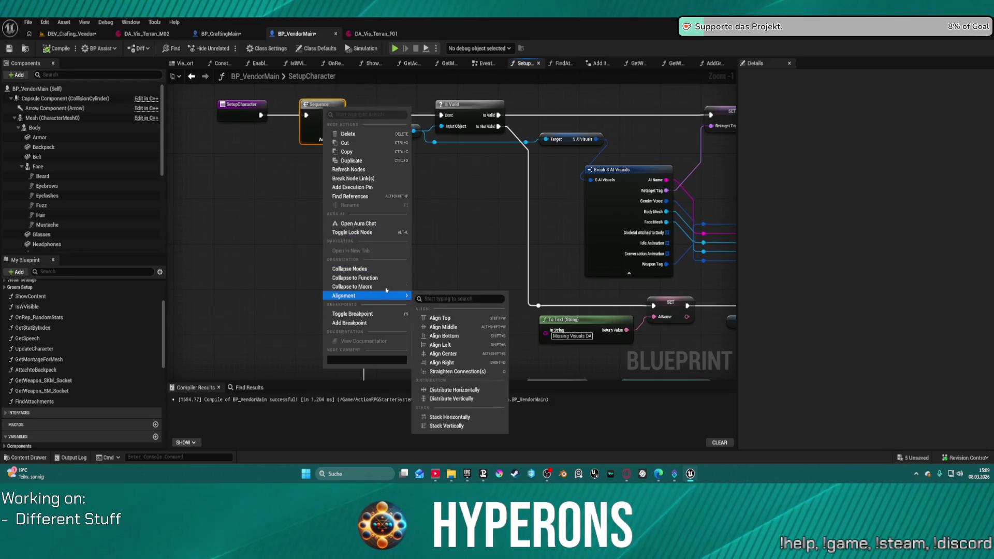
scroll(450, 233, down, 3)
scroll(551, 126, up, 4)
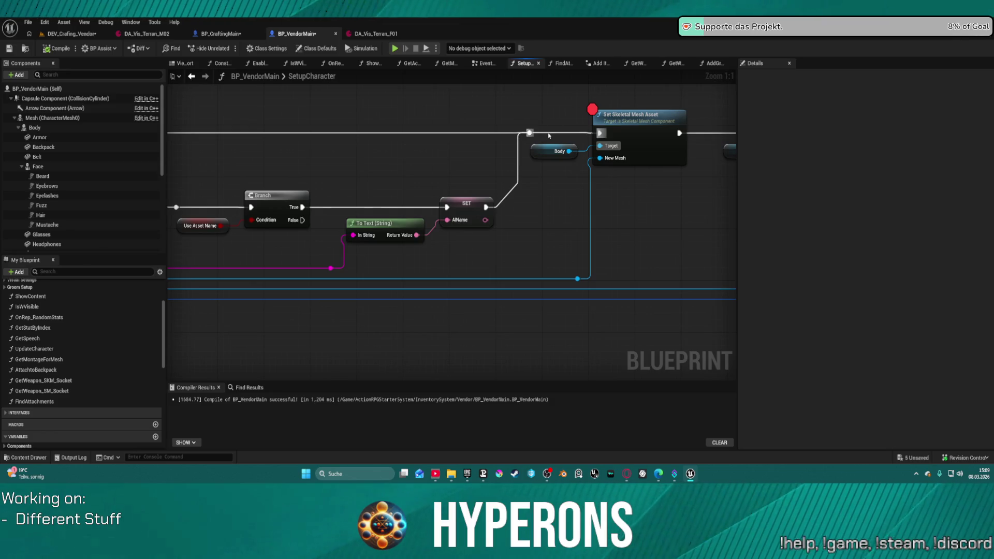
drag(529, 132, 600, 133)
click(28, 22)
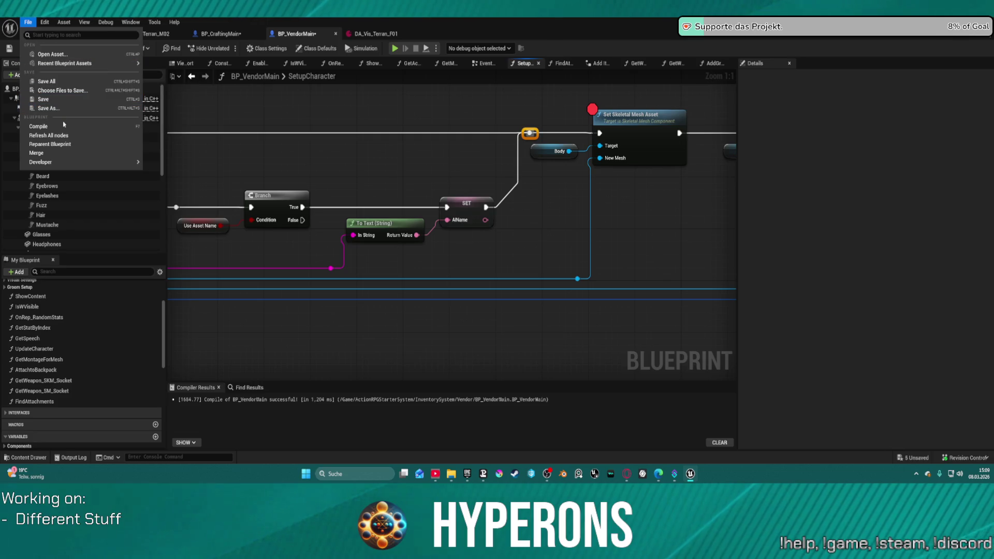
click(83, 104)
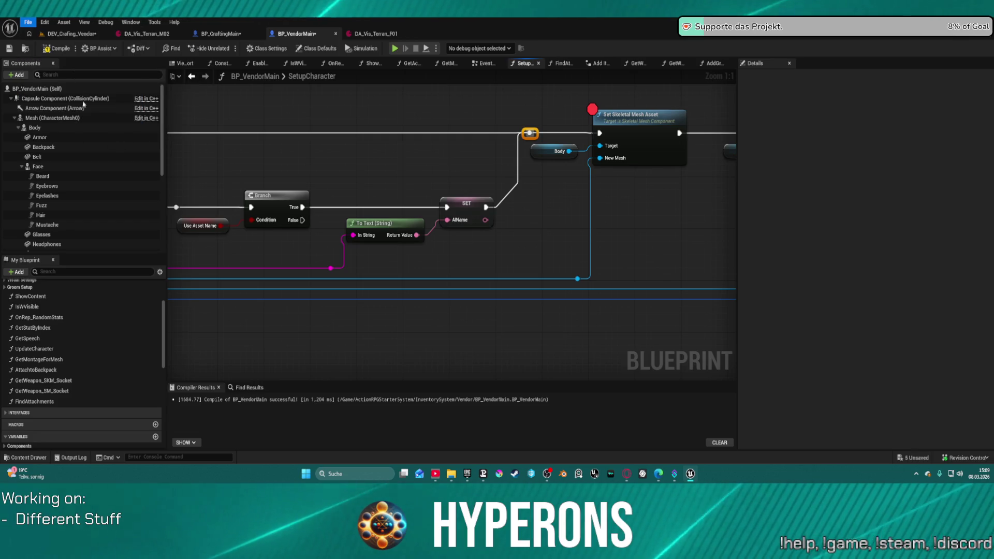
click(56, 49)
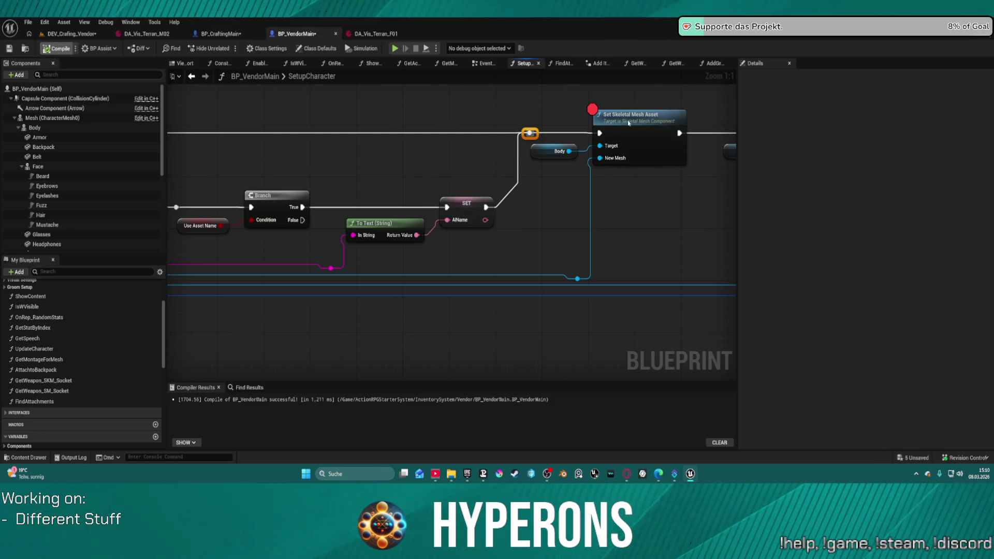
scroll(486, 145, down, 5)
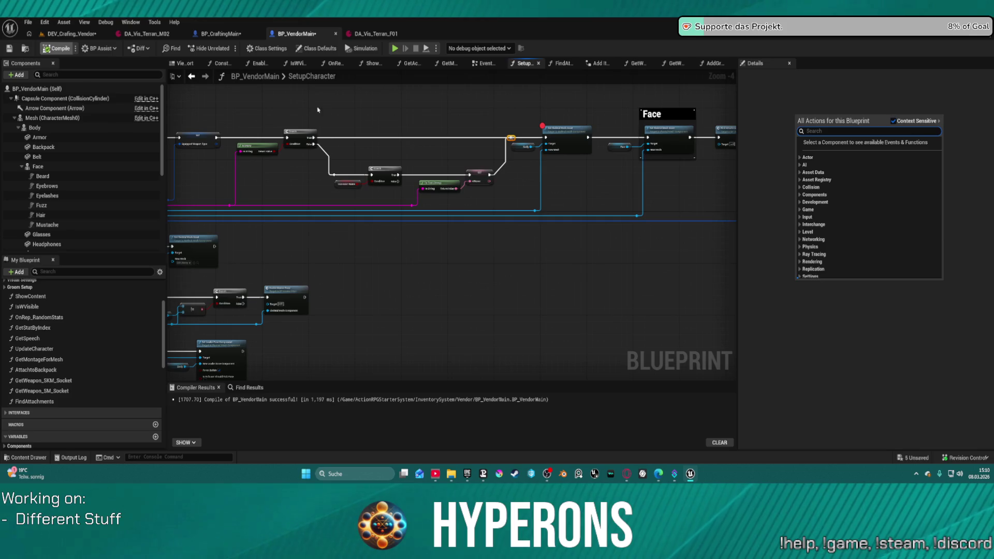
Step: Add a breakpoint to the Is Valid node and run the game until it hits
scroll(339, 121, up, 2)
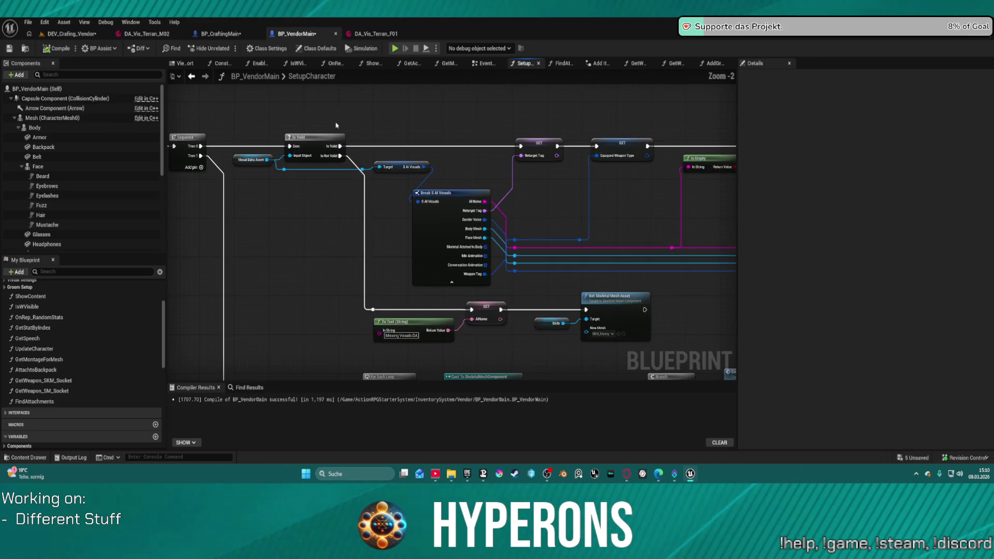
right_click(299, 139)
click(340, 361)
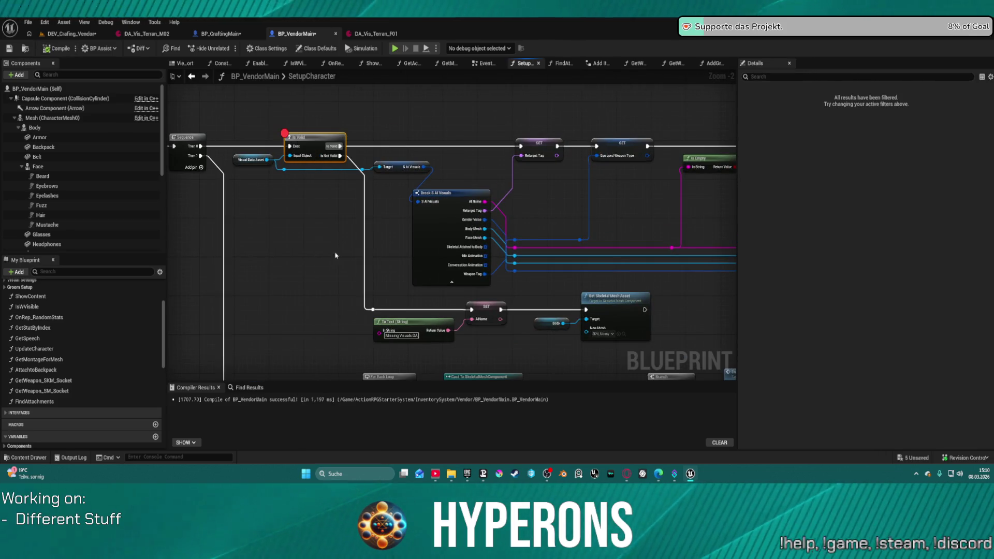
click(55, 49)
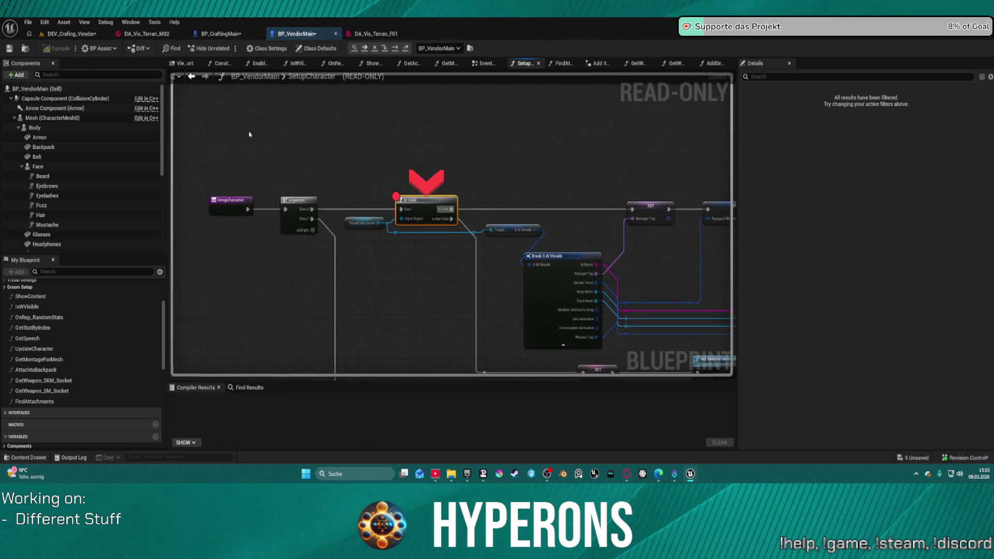
mouse_move(355, 247)
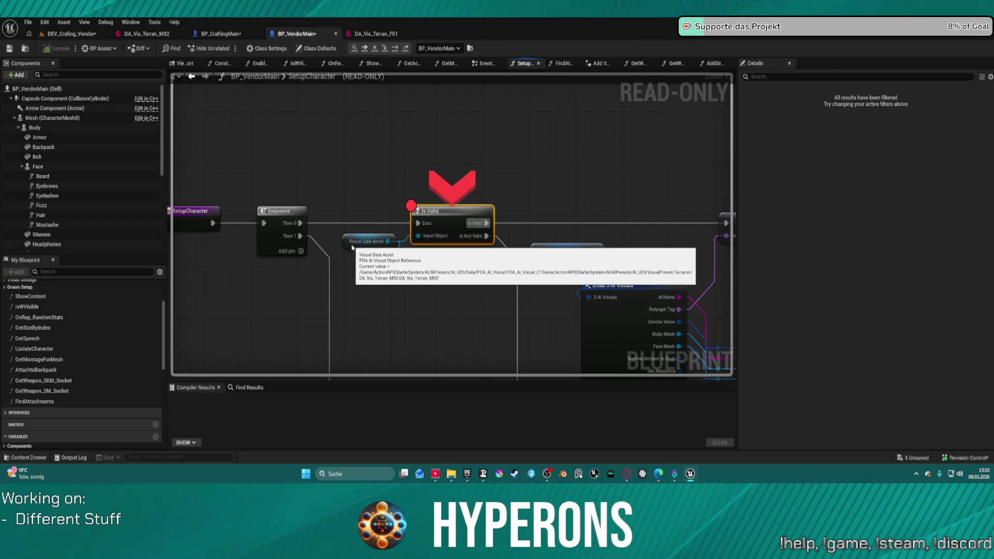
Step: Step through the Use Asset Name branch and SET nodes to Set Skeletal Mesh Asset
click(395, 48)
click(395, 49)
click(395, 48)
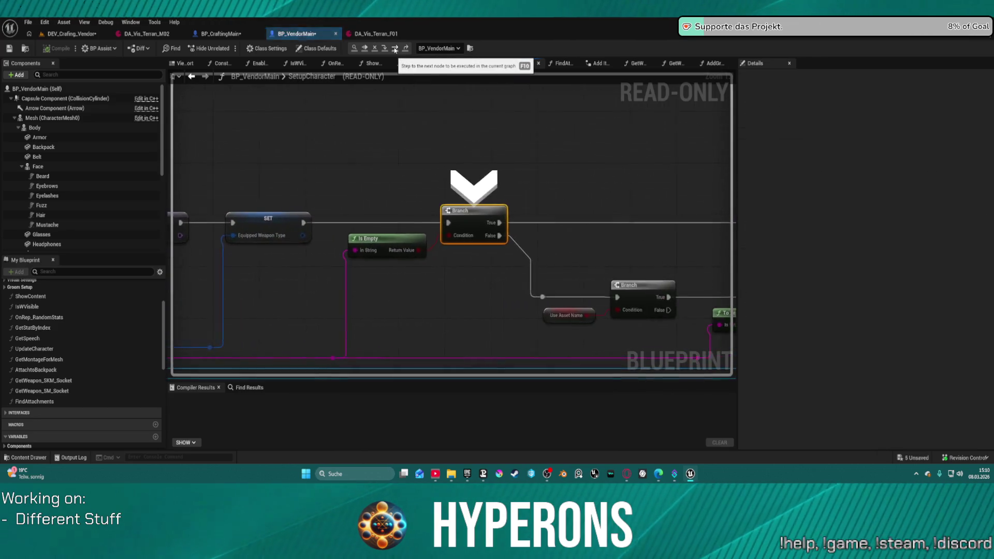
click(395, 48)
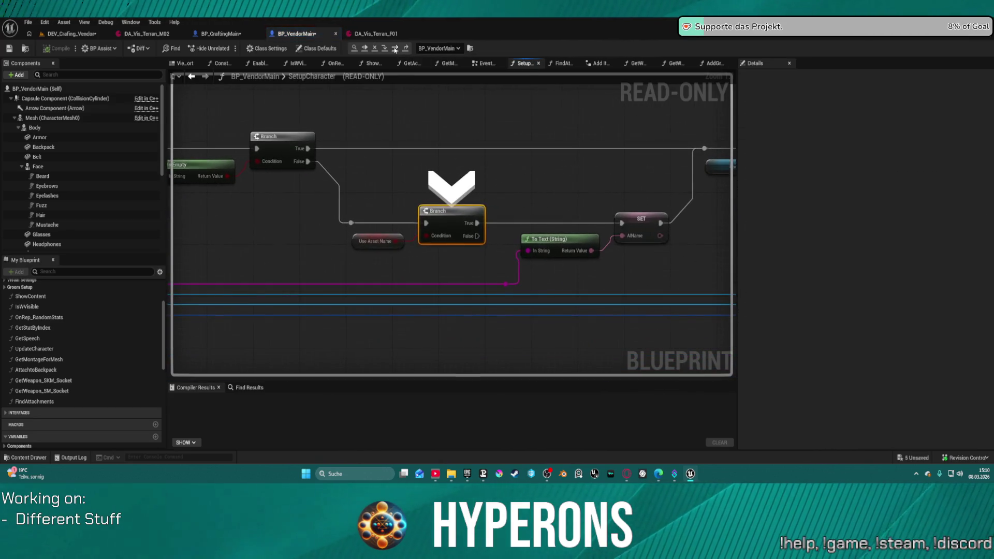
click(395, 48)
click(395, 49)
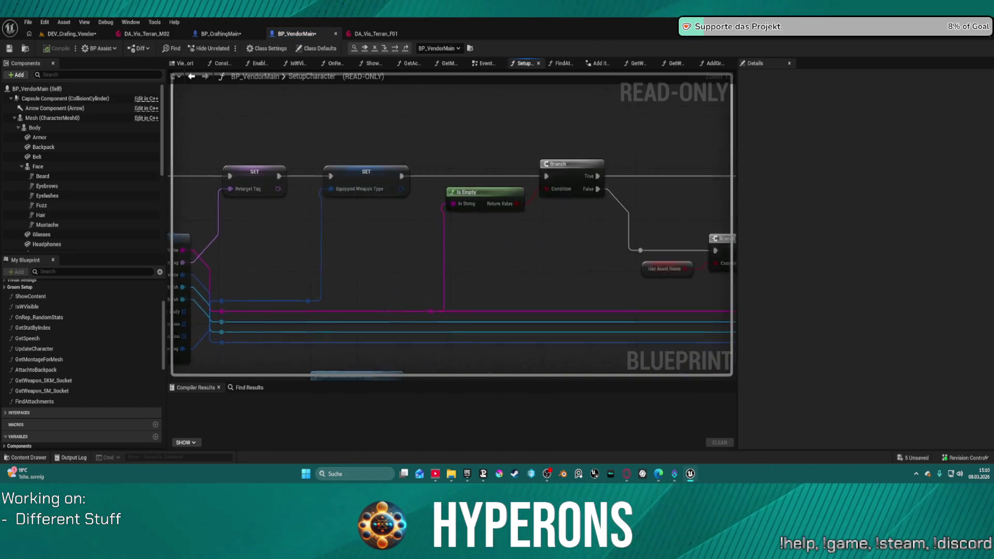
key(F10)
key(F10)
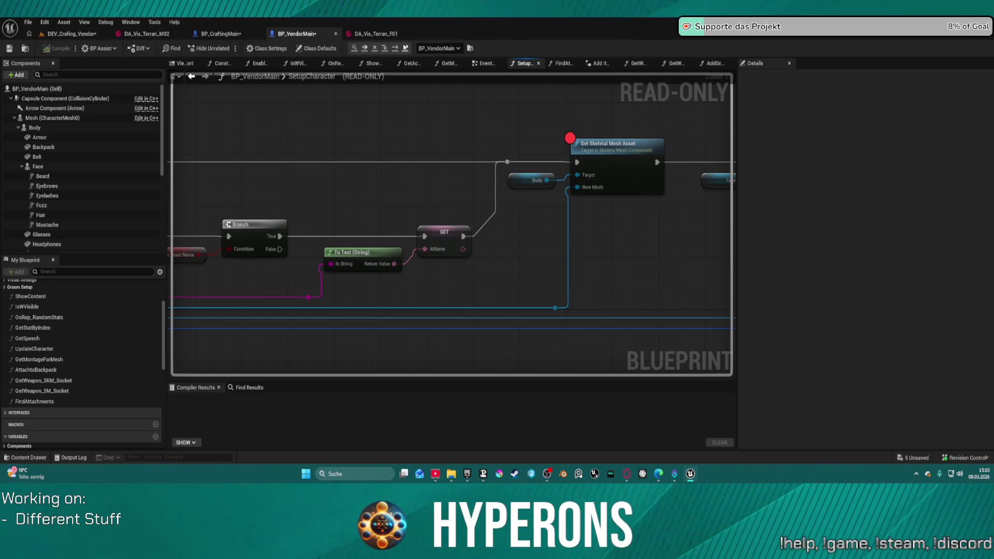
Step: Step into the attachments For Each Loop and on to SET Component Tags
click(405, 48)
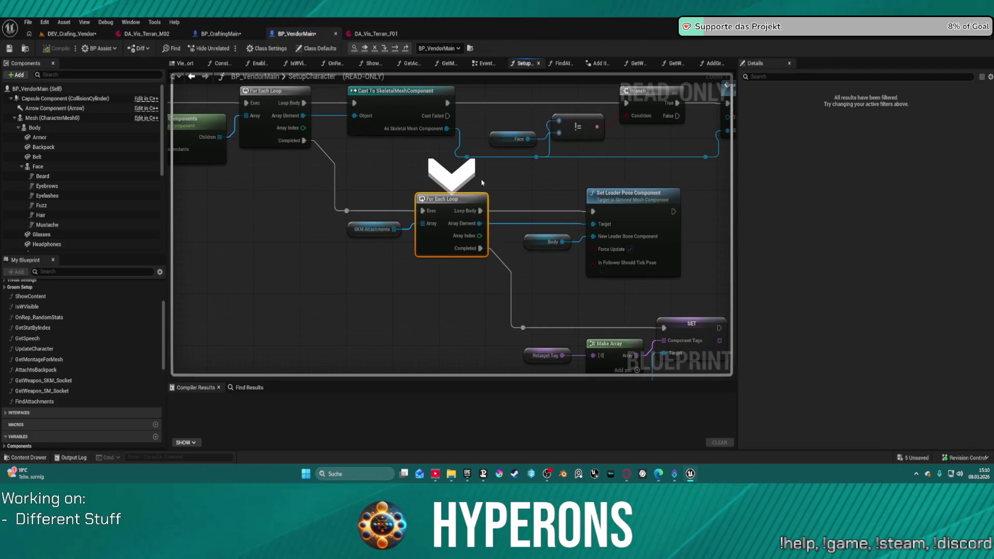
scroll(481, 182, down, 7)
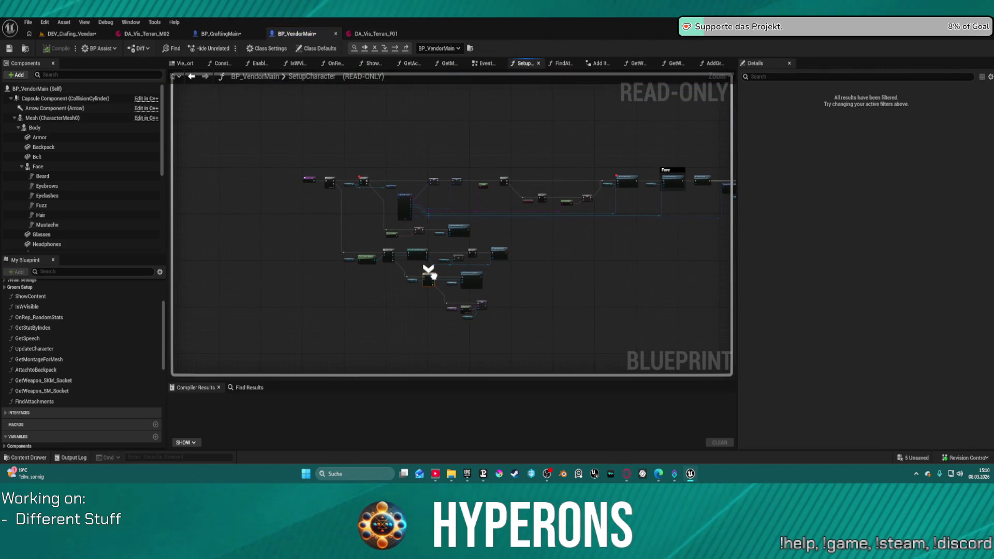
scroll(433, 276, up, 5)
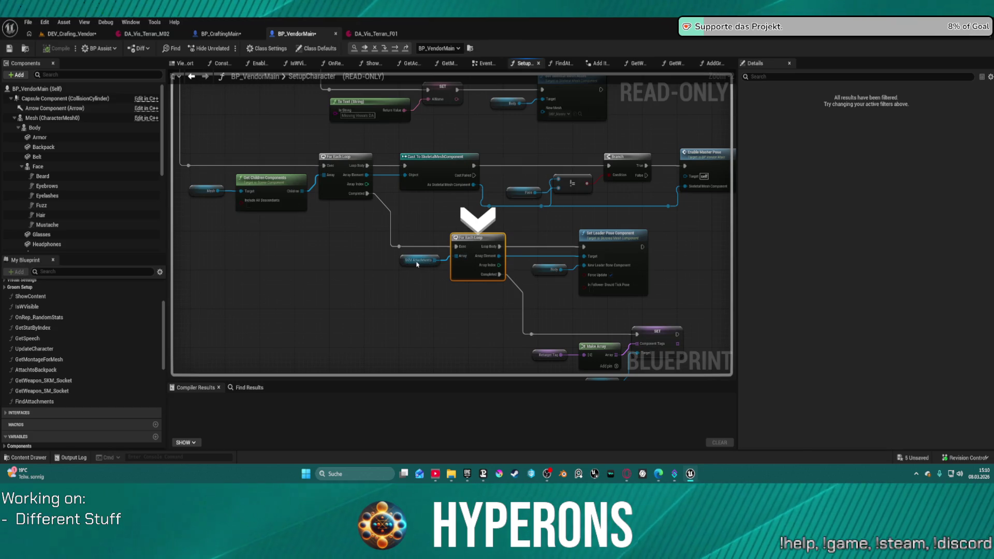
click(396, 48)
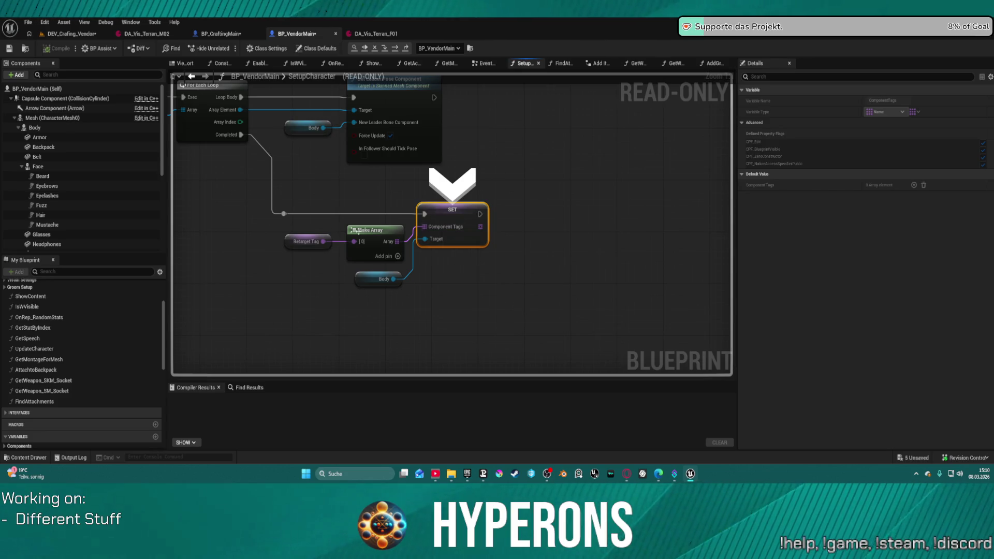
mouse_move(428, 231)
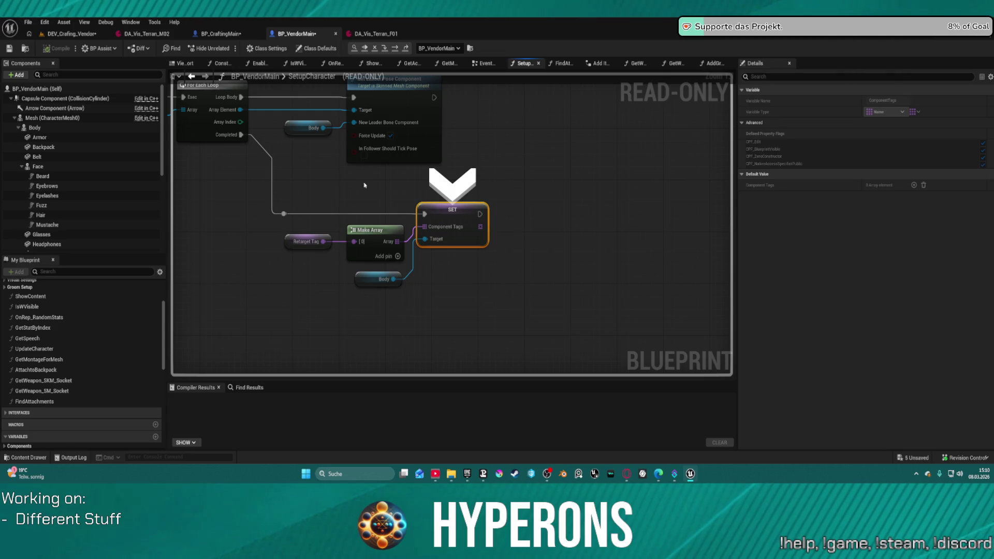
Step: Resume to the next breakpoint, step through SET Retarget Tag back to Is Valid, and end debugging
click(365, 48)
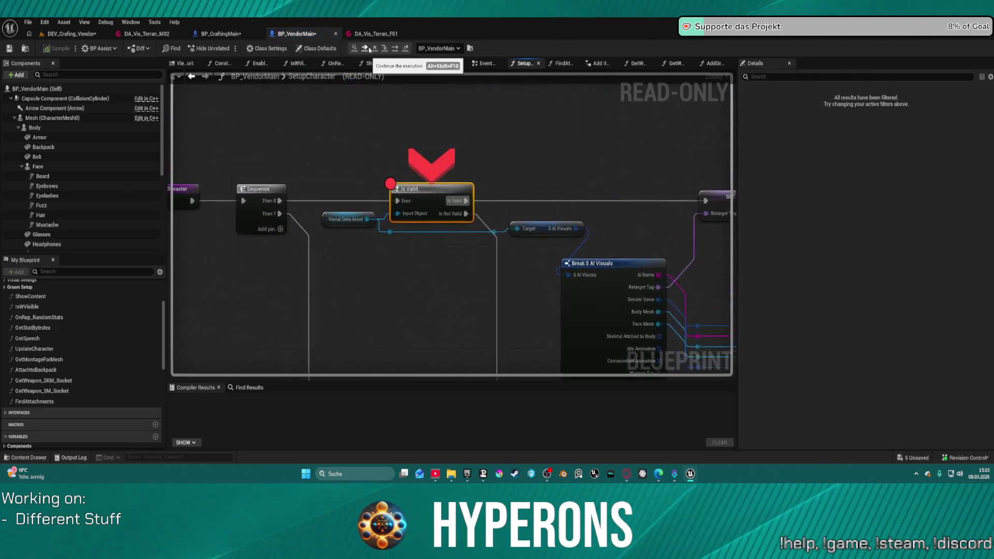
click(394, 49)
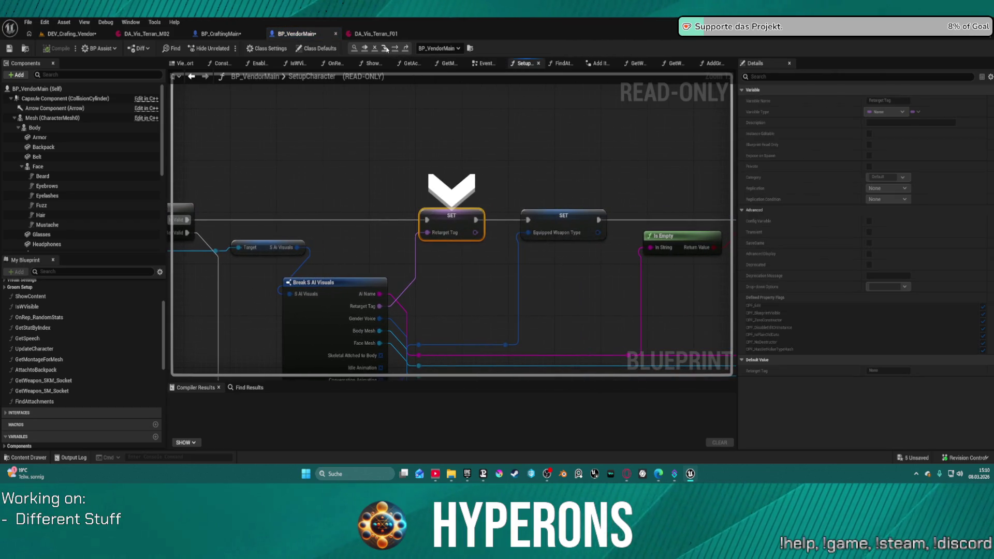
click(385, 48)
click(385, 48)
click(385, 48)
click(385, 49)
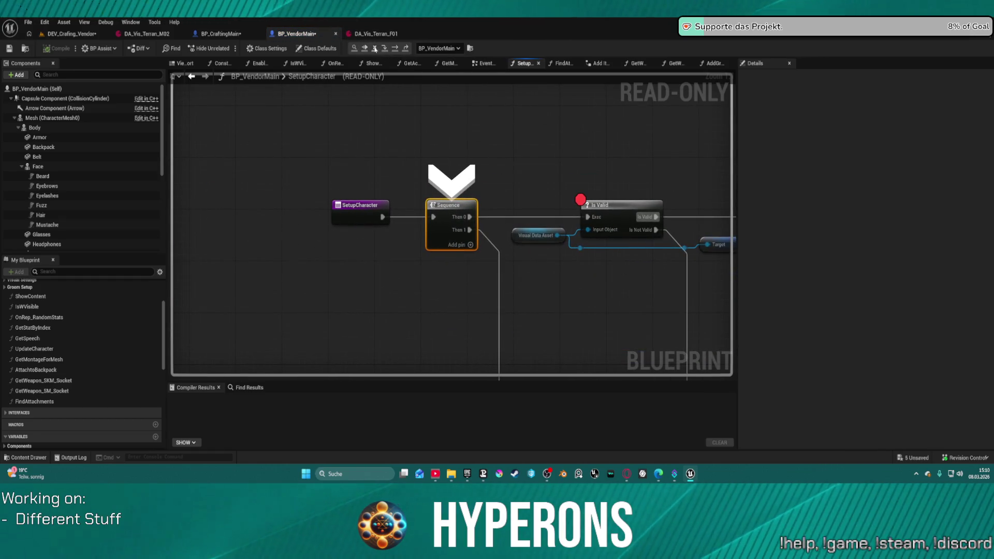
click(375, 48)
key(Escape)
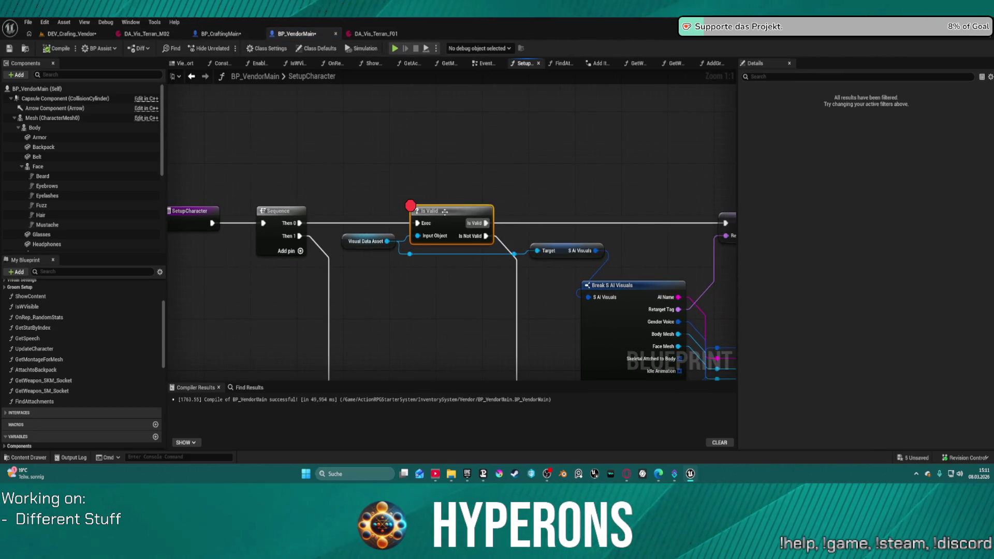
Step: Delete the stray reroute node beside Set Skeletal Mesh Asset
right_click(443, 212)
click(502, 393)
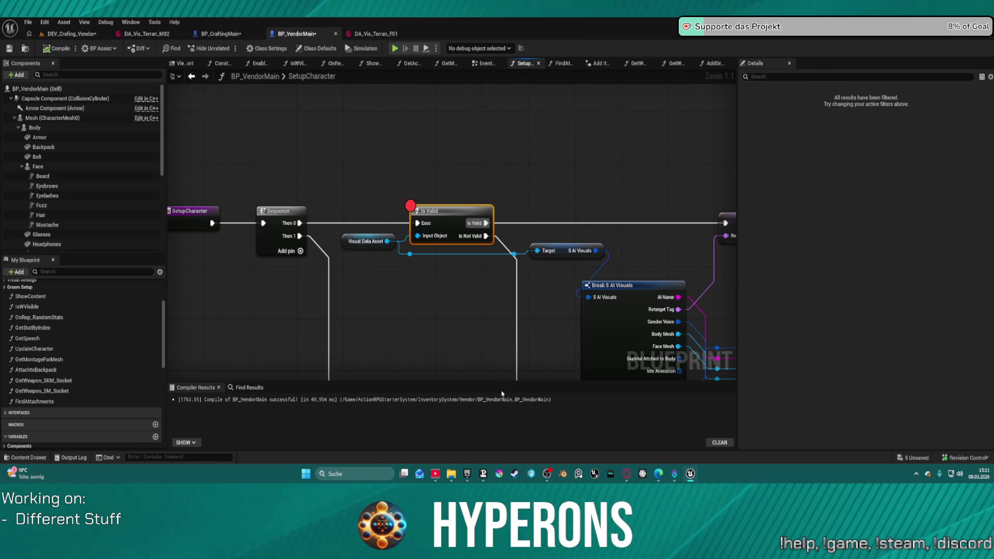
mouse_move(600, 195)
mouse_down()
mouse_move(504, 169)
mouse_move(129, 162)
mouse_up()
drag(309, 186, 444, 125)
drag(453, 176, 620, 189)
key(Delete)
Step: Inspect the first Branch node and the EquippedWeaponType setter
drag(242, 148, 406, 142)
click(336, 141)
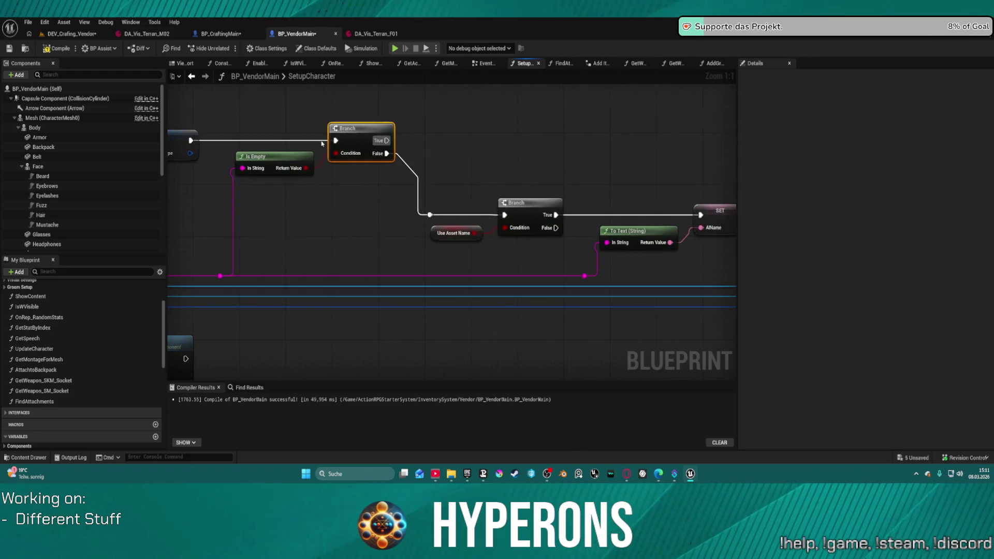
click(196, 138)
drag(479, 137, 236, 137)
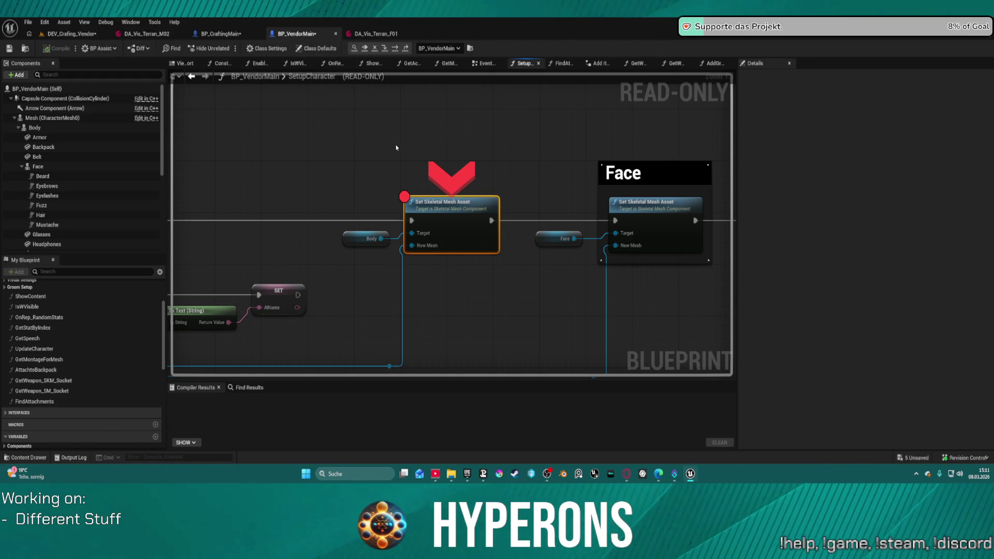
Step: Continue to the Set Skeletal Mesh Asset breakpoint, step into FindAttachments, and stop
click(365, 48)
click(410, 47)
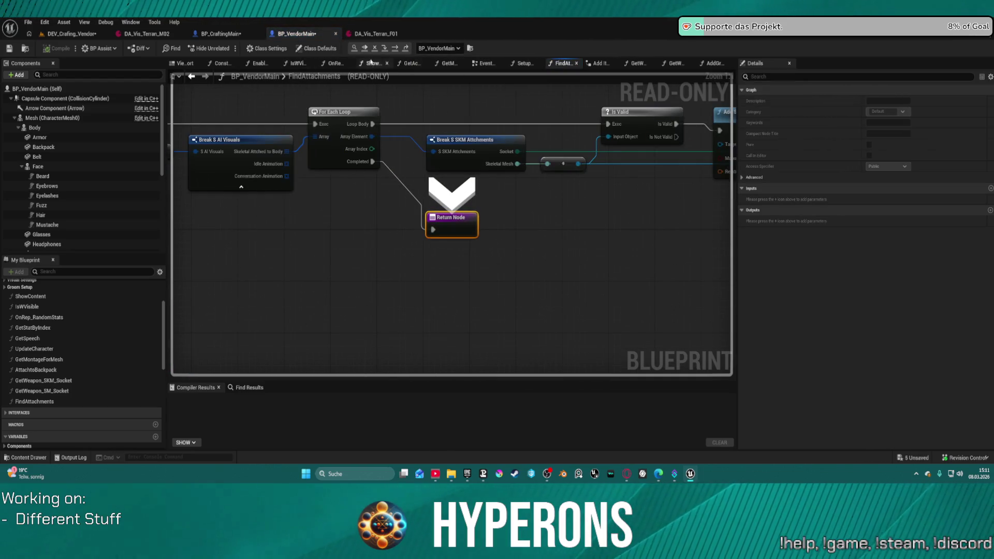
click(365, 48)
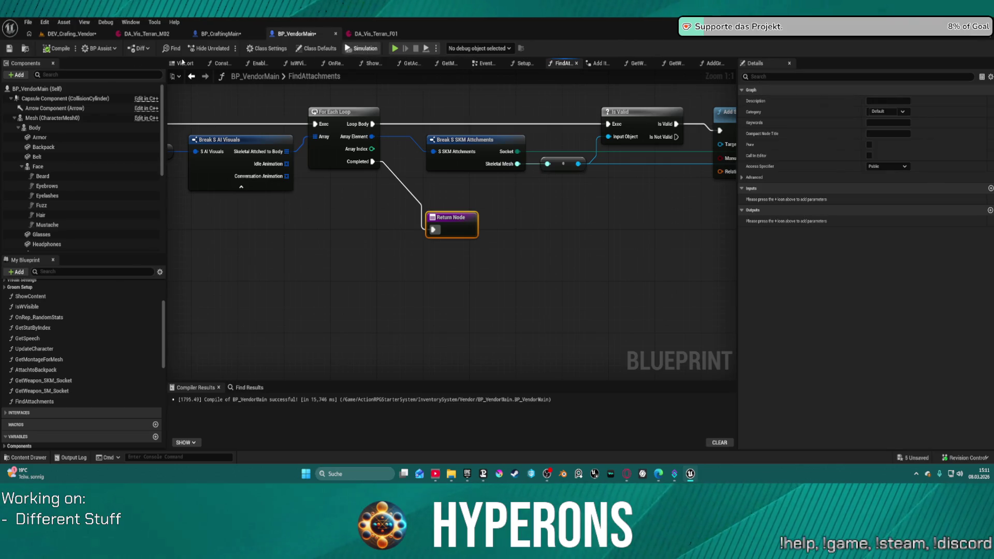
Step: Play DEV_Crafting_Vendor again, remove the Set Skeletal Mesh Asset breakpoint, and step onward
click(69, 34)
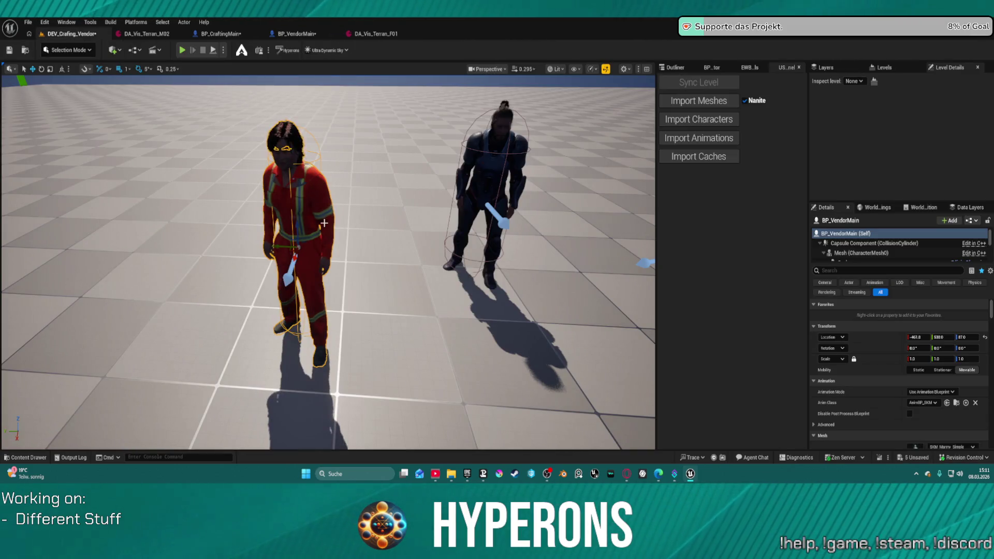
key(alt+p)
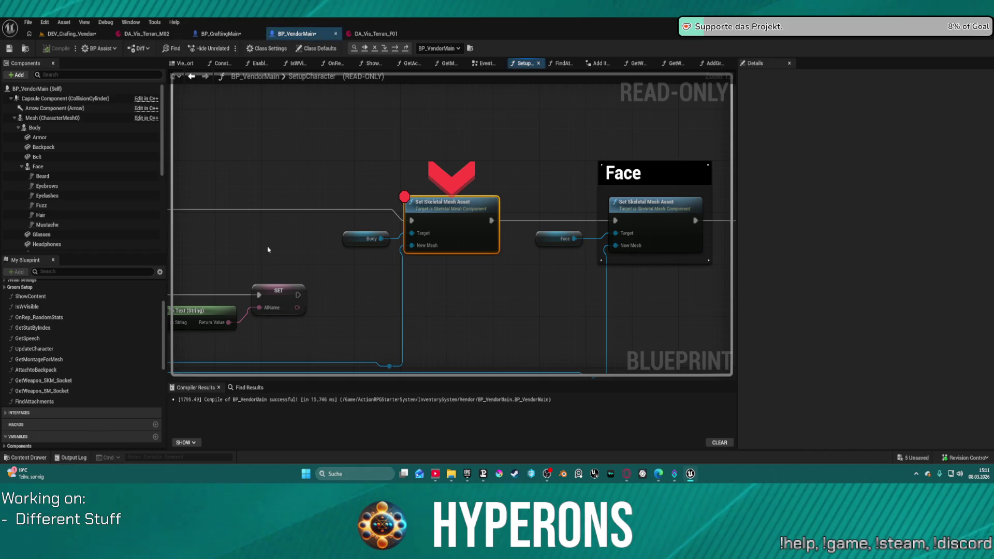
right_click(439, 214)
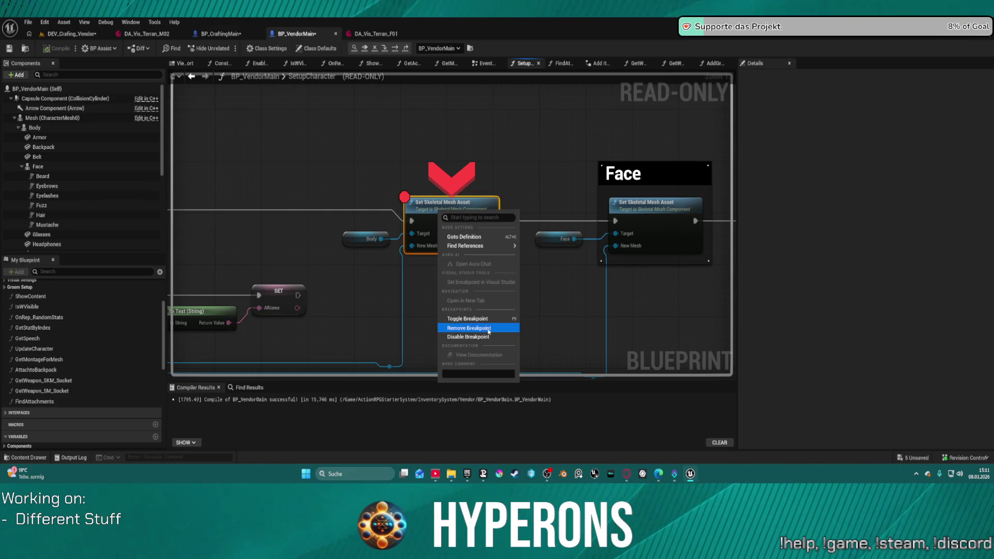
click(488, 328)
key(F10)
key(F10)
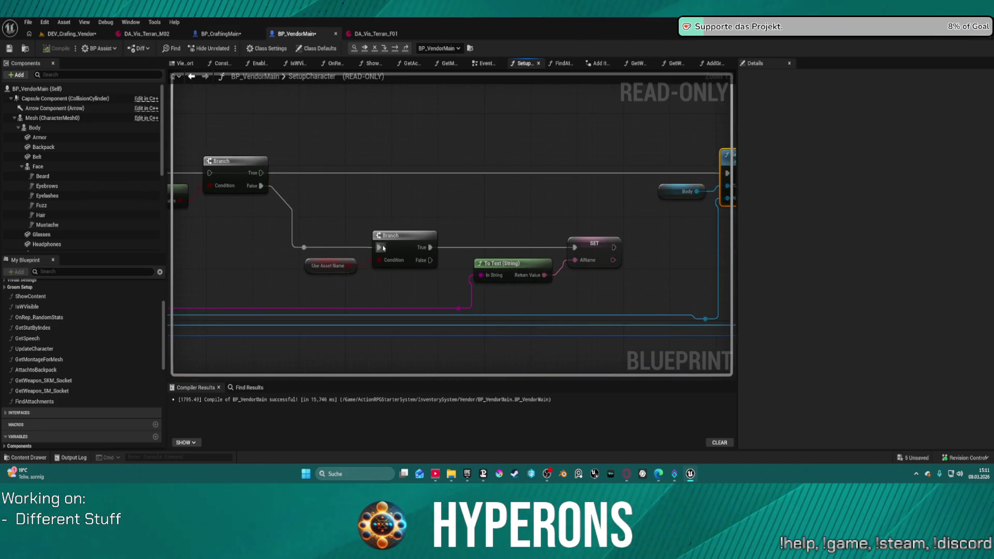
Step: Inspect Use Asset Name and the second Branch, re-add the Set Skeletal Mesh Asset breakpoint, and stop
click(335, 261)
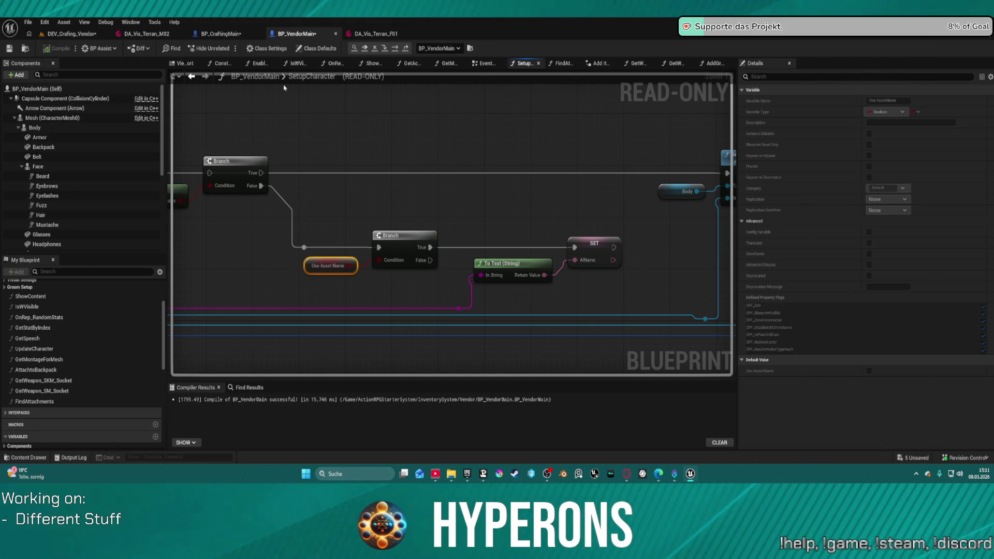
click(431, 258)
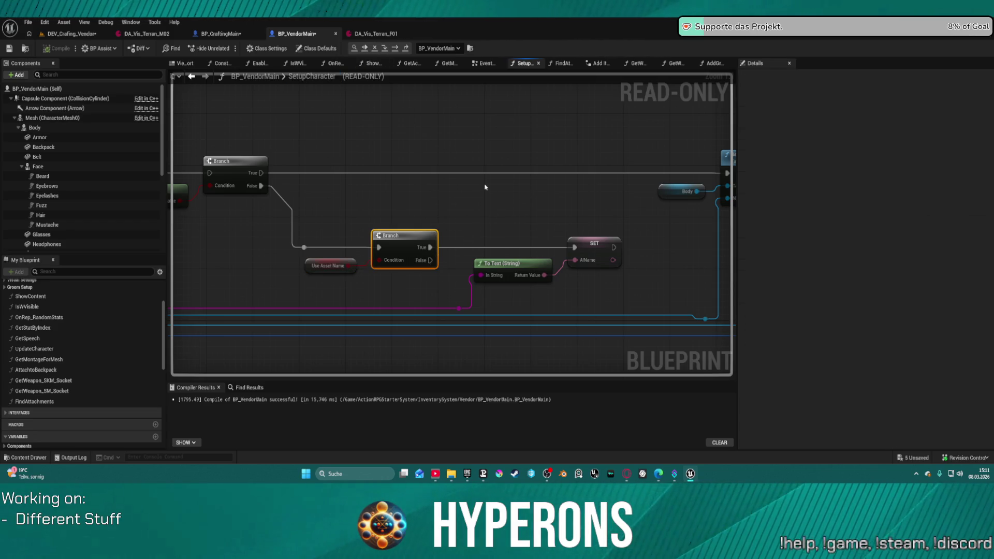
scroll(485, 185, down, 2)
right_click(568, 173)
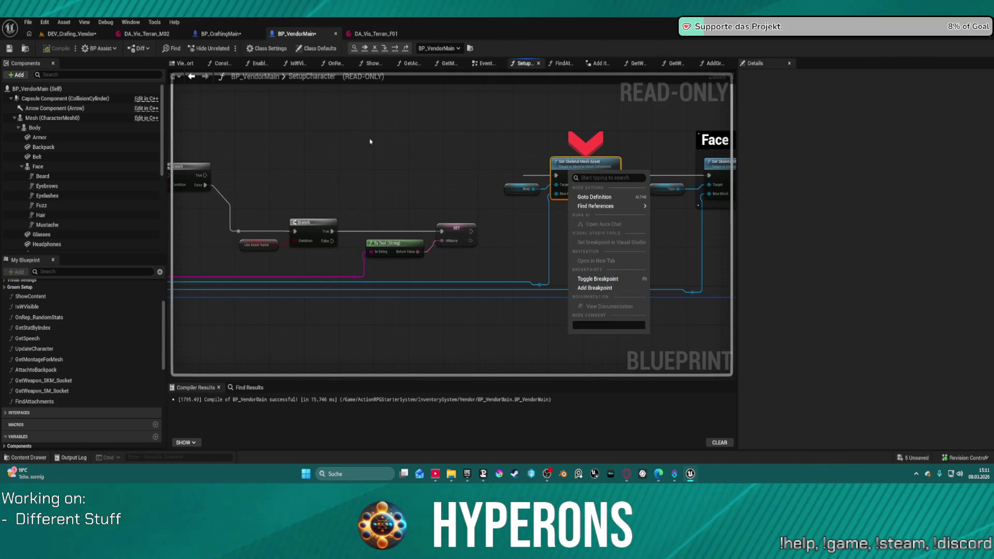
click(620, 289)
click(365, 50)
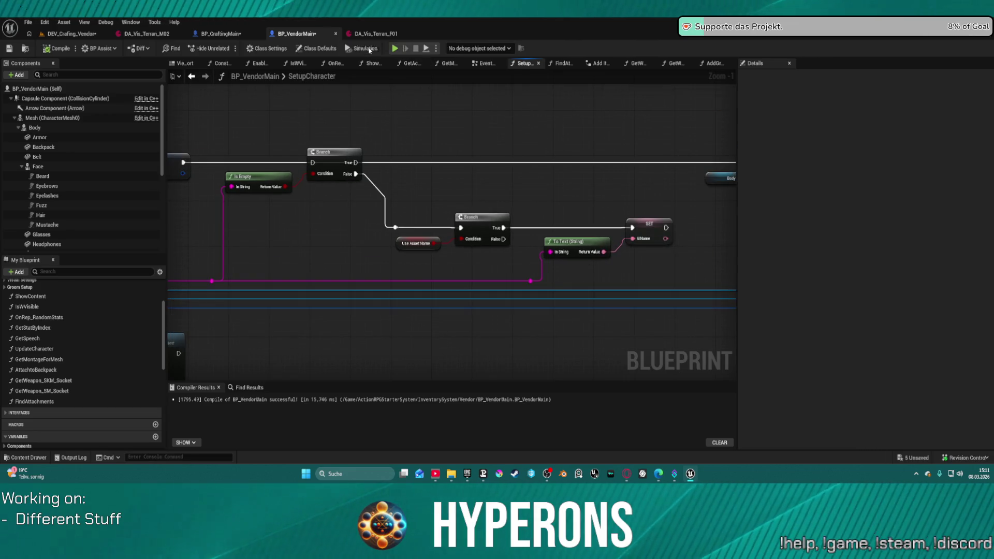
Step: Rewire the Branch True, second Branch False and AIName SET execs into Set Skeletal Mesh Asset
click(331, 151)
mouse_move(356, 162)
mouse_down()
mouse_move(716, 163)
mouse_move(681, 162)
mouse_up()
drag(418, 238, 679, 163)
mouse_move(473, 200)
mouse_down()
mouse_move(581, 166)
mouse_move(455, 198)
mouse_up()
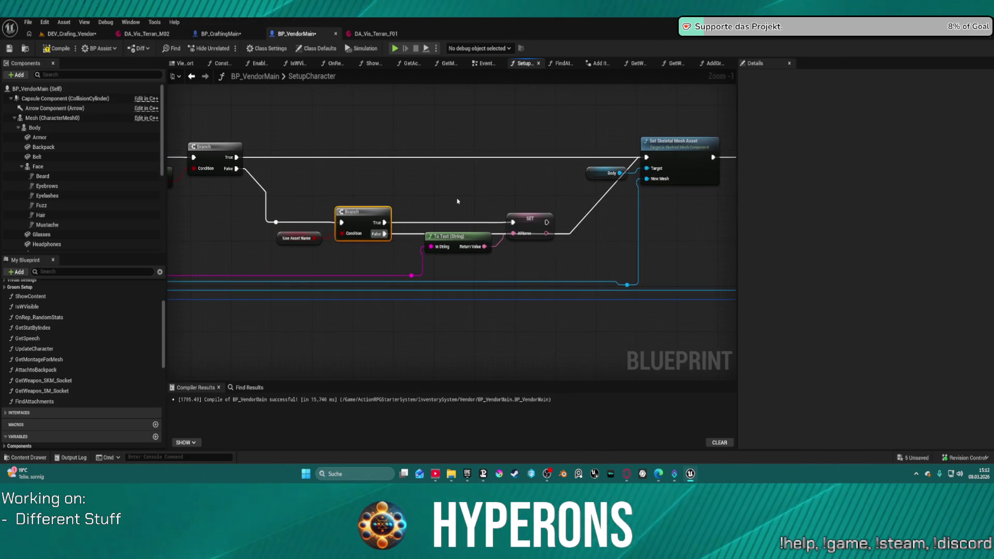
mouse_move(547, 222)
mouse_down()
mouse_move(559, 224)
mouse_move(629, 158)
mouse_move(647, 158)
mouse_up()
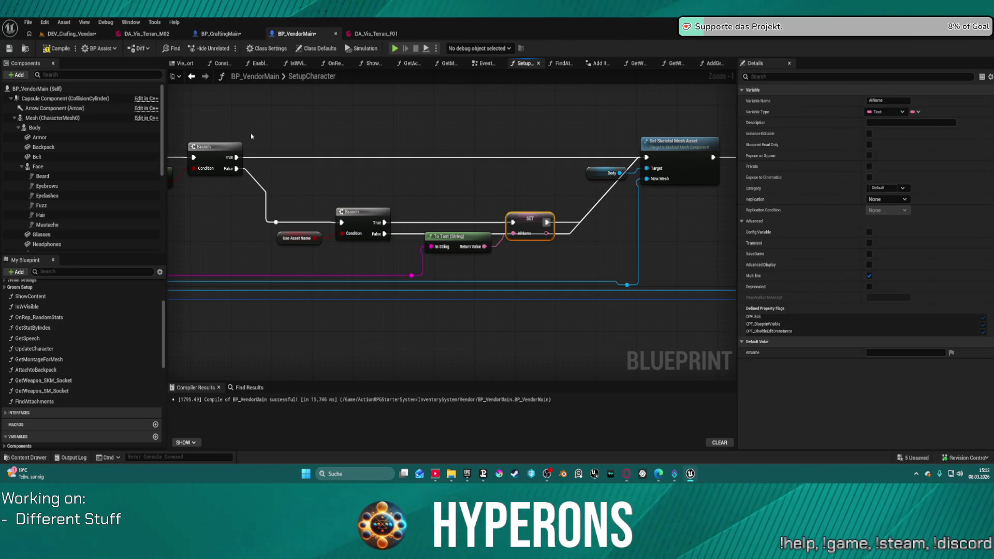
click(219, 36)
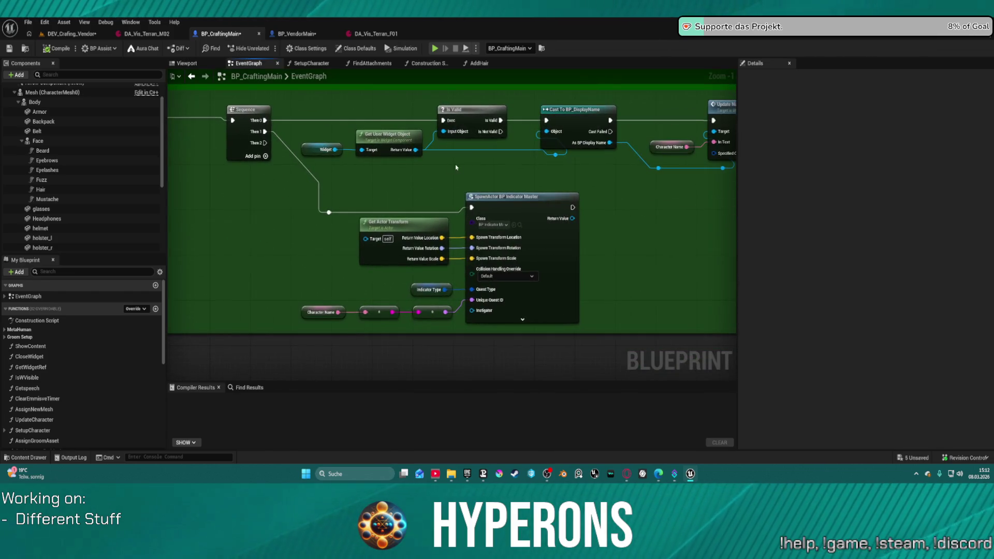
Step: Route SetupCharacter's Branch False wire to the mesh setter in BP_CraftingMain and compile it
scroll(475, 159, down, 4)
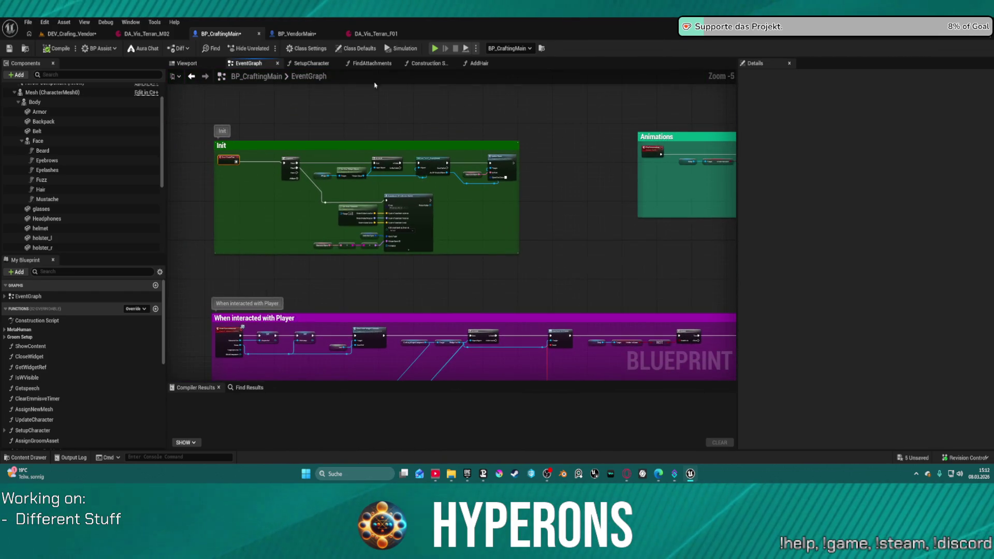
click(406, 66)
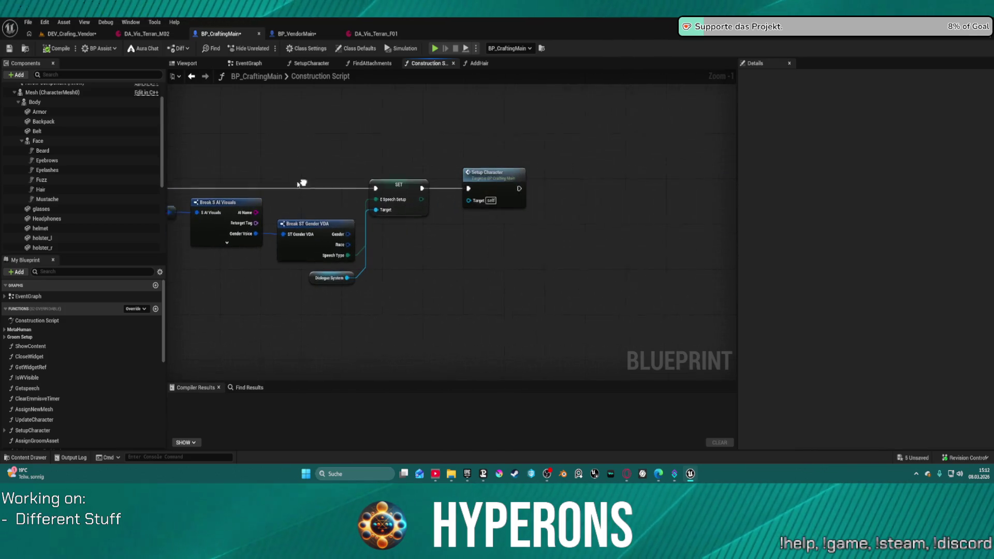
double_click(497, 179)
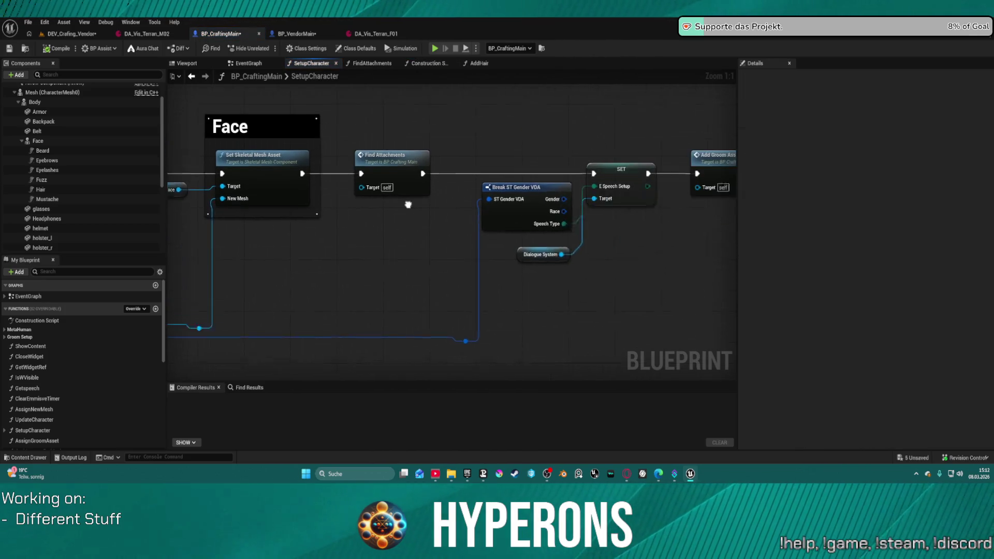
drag(387, 165, 807, 138)
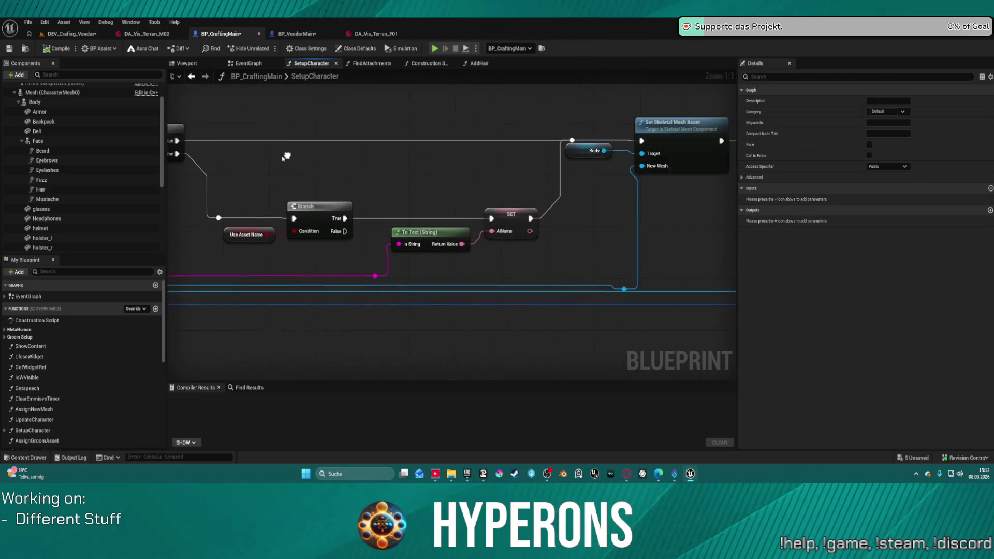
drag(340, 232, 566, 142)
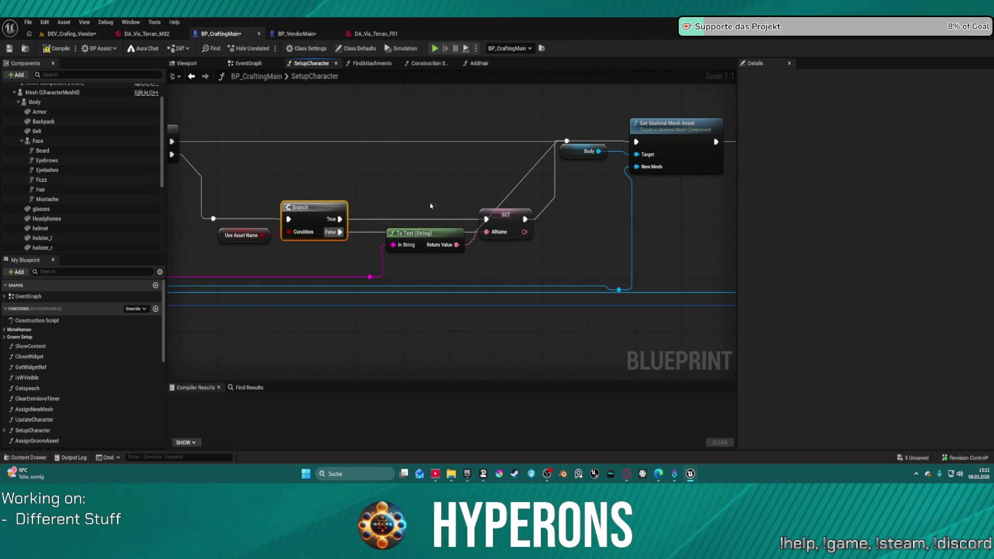
click(70, 52)
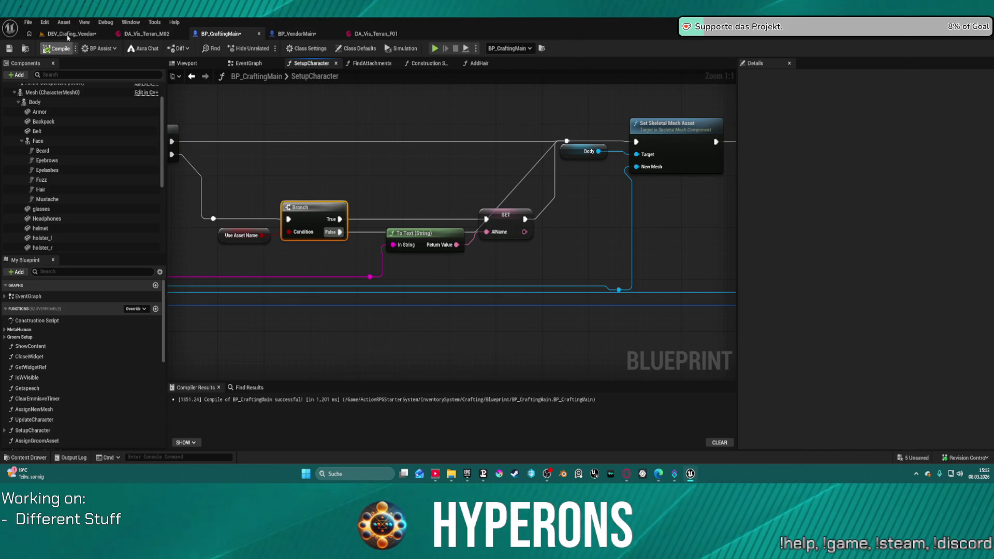
click(68, 36)
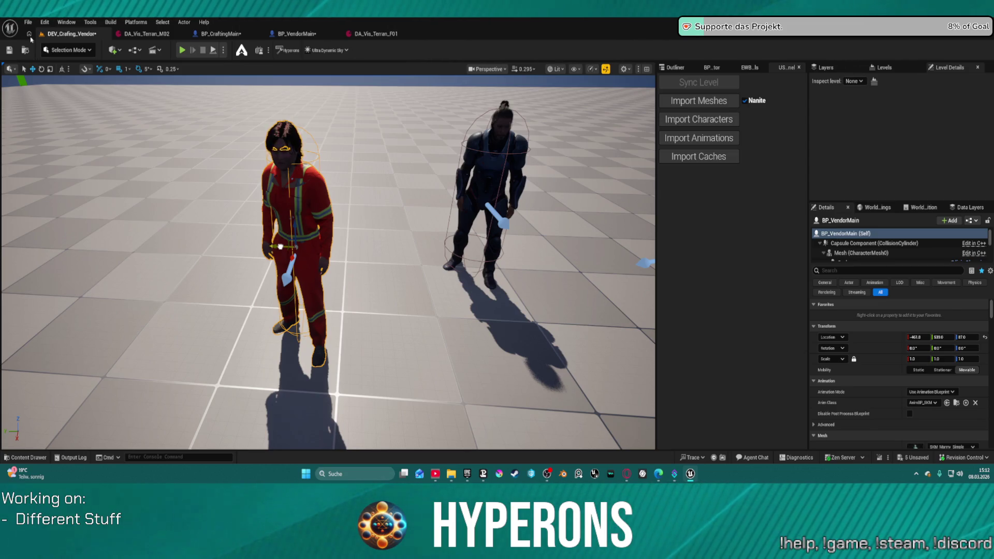
Step: Save all modified assets and frame the red-suited character among the others
click(9, 50)
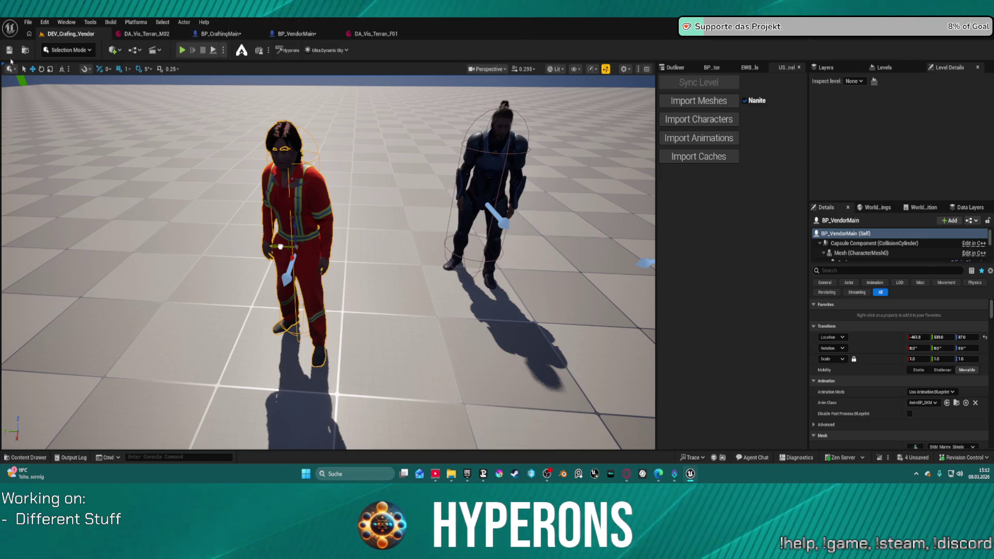
key(w)
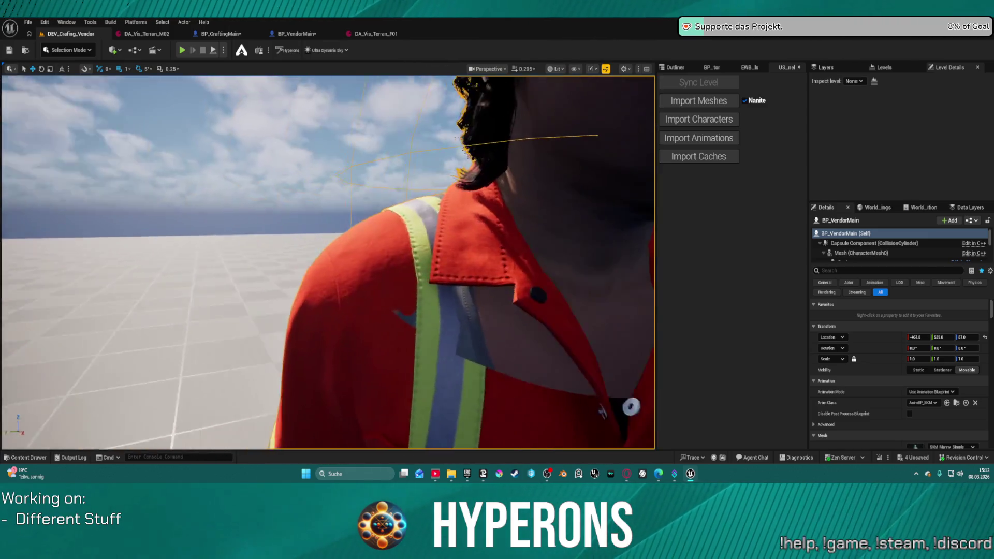
key(s)
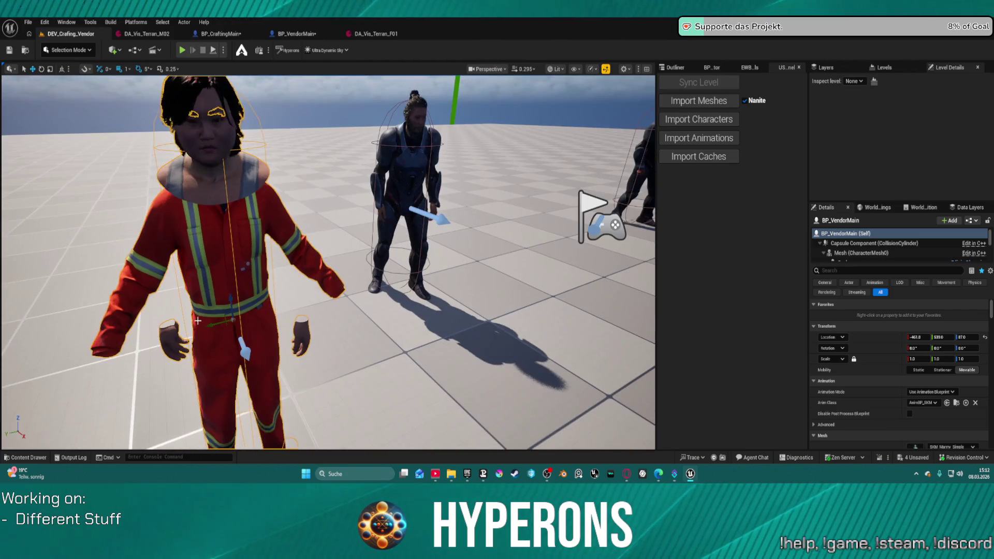
Step: Move the red-suited vendor to Location Y 521 and Z 94, then play the level
mouse_move(217, 325)
mouse_down()
mouse_move(264, 313)
mouse_move(234, 255)
mouse_move(208, 238)
mouse_up()
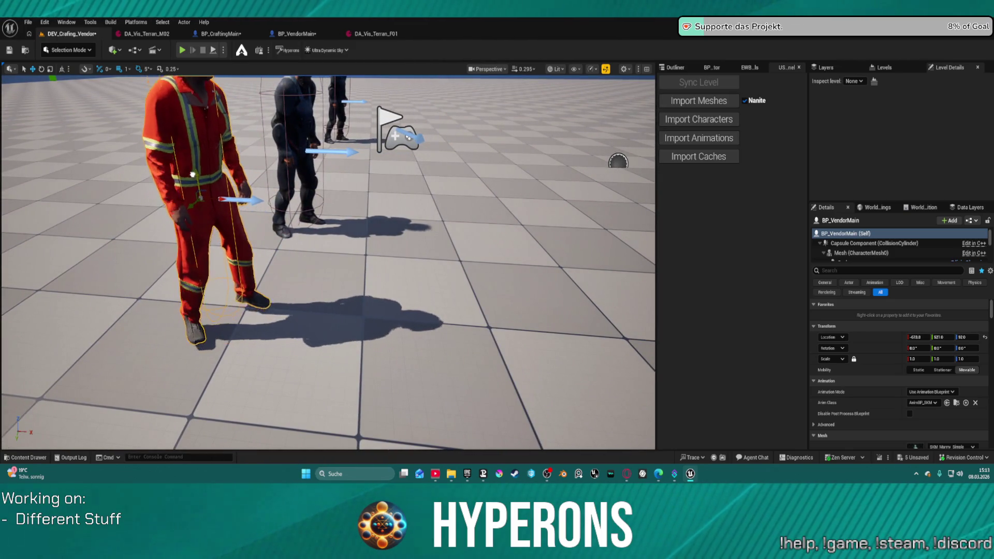
drag(197, 187, 197, 182)
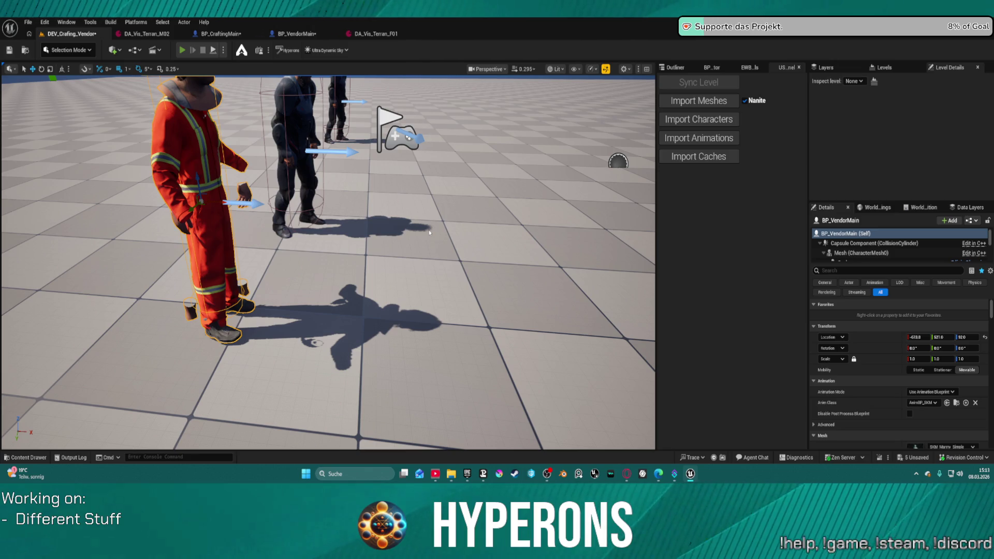
key(alt+p)
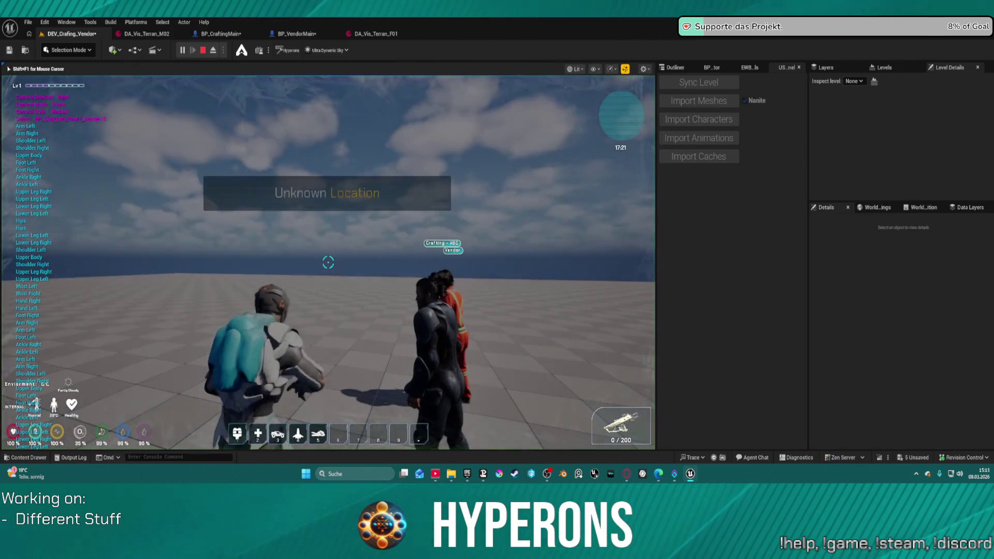
Step: Walk the player up to the red Vendor and Crafting NPCs, then stop the play session
key(w)
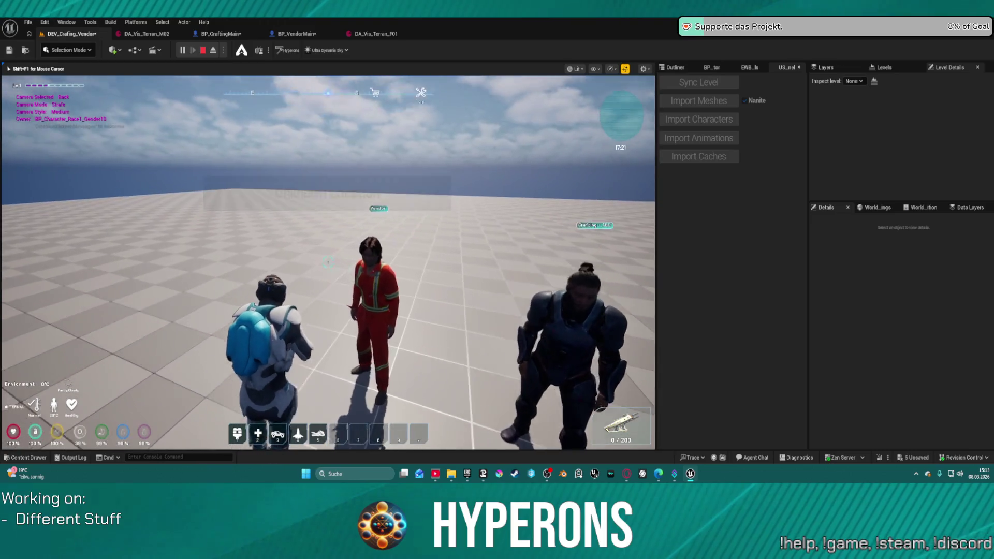
mouse_move(328, 263)
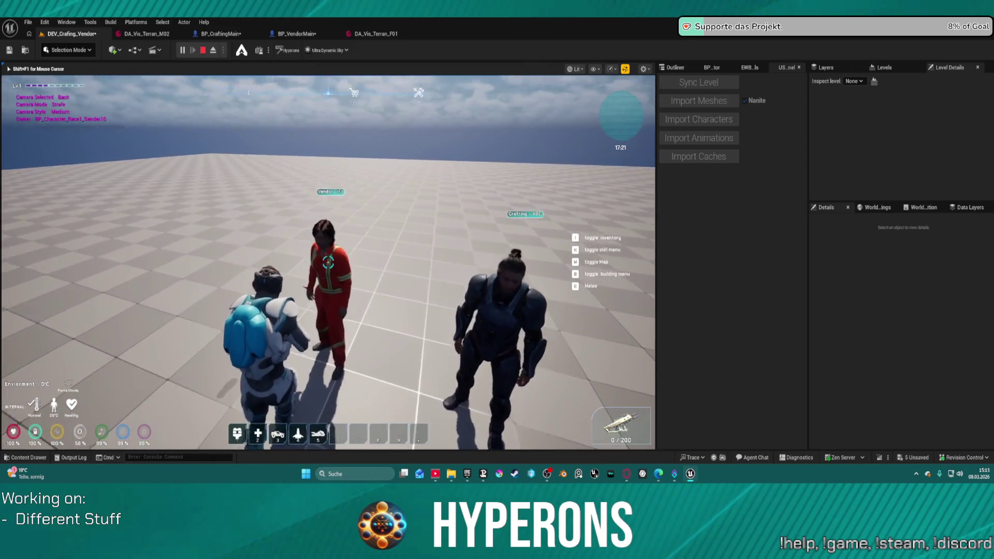
key(w)
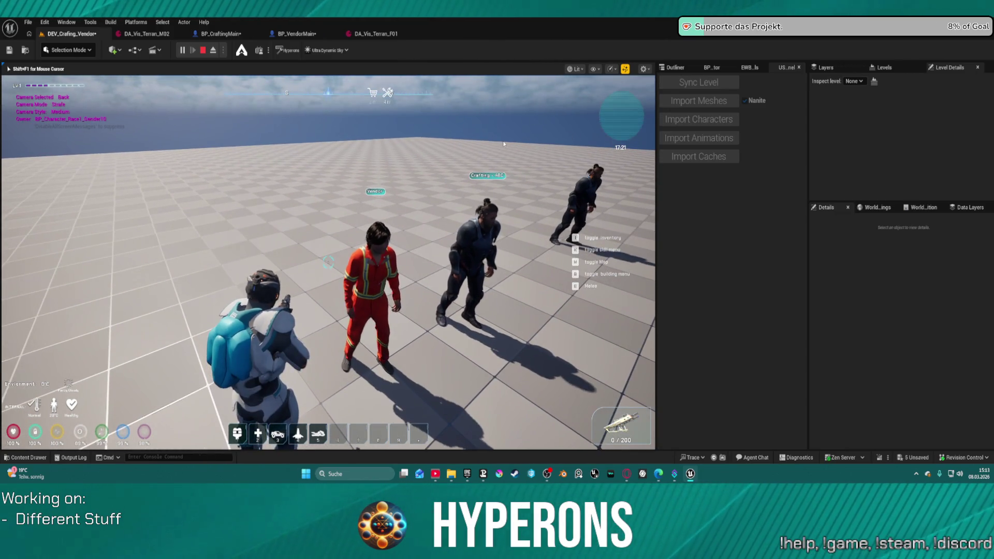
key(Escape)
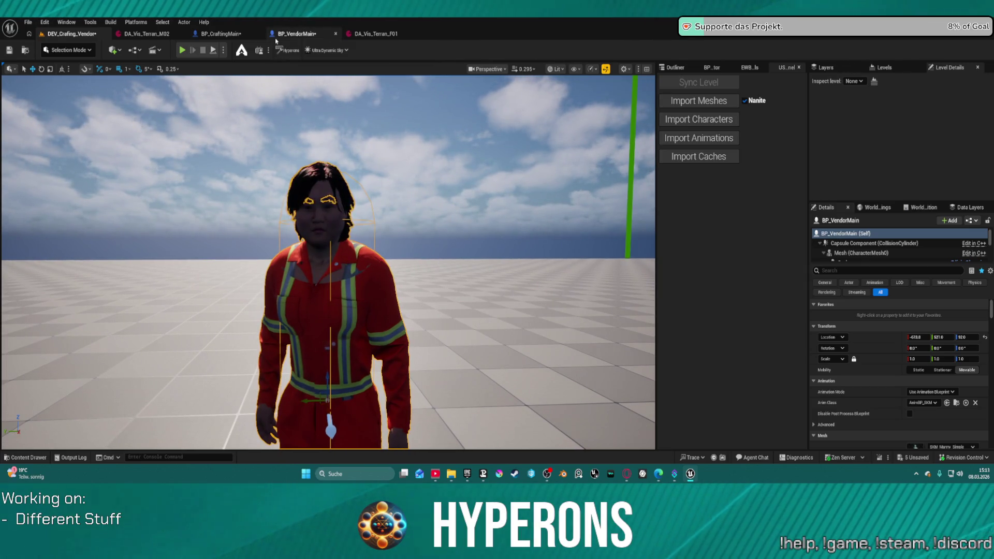
Step: Open DA_Vis_Terran_M02 and browse the Terraner visual presets, selecting DA_Vis_Terran_M03
click(147, 33)
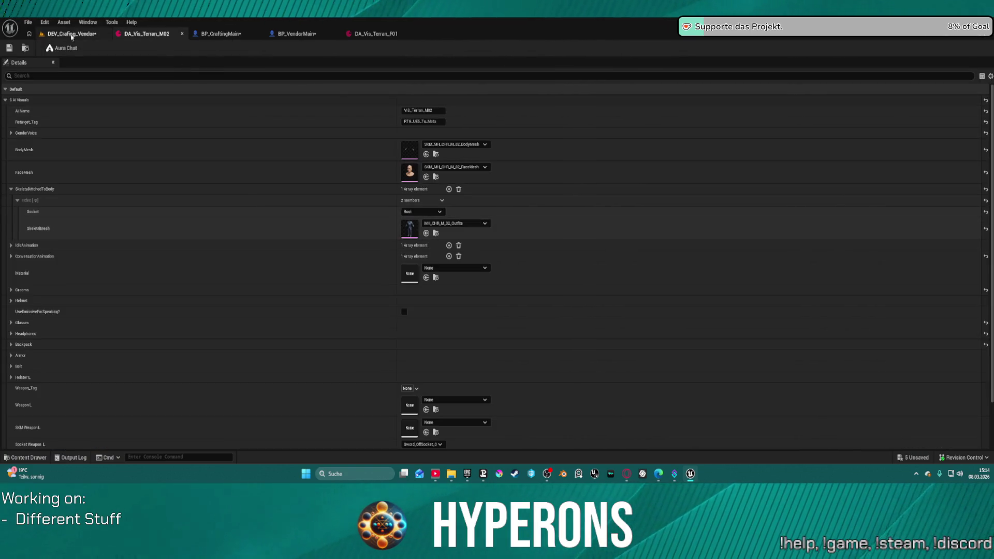
click(25, 49)
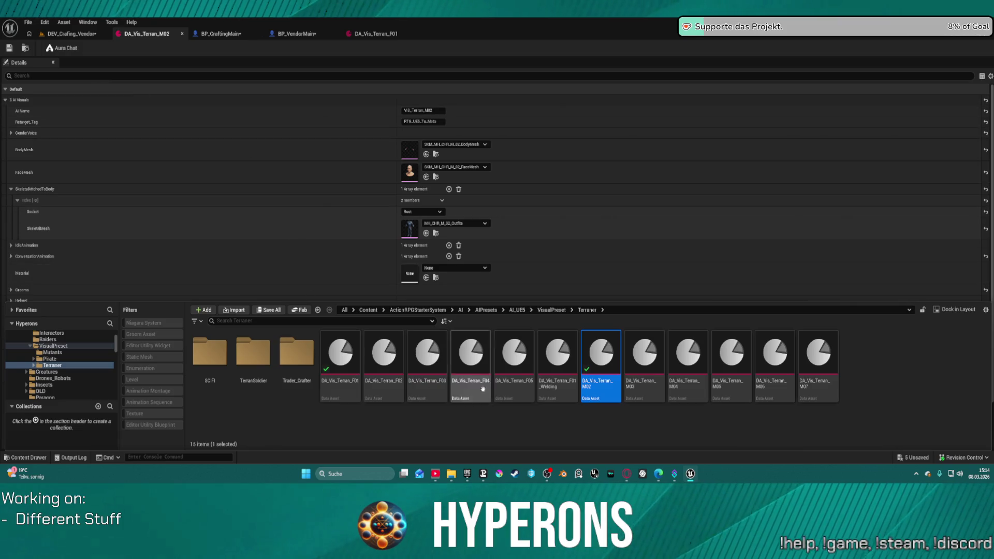
click(637, 374)
click(273, 235)
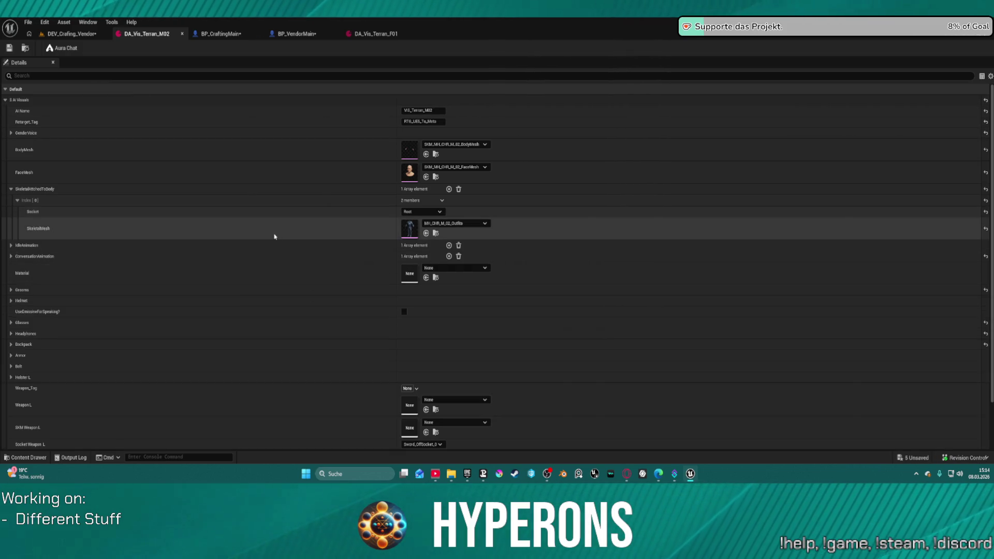
scroll(251, 256, down, 3)
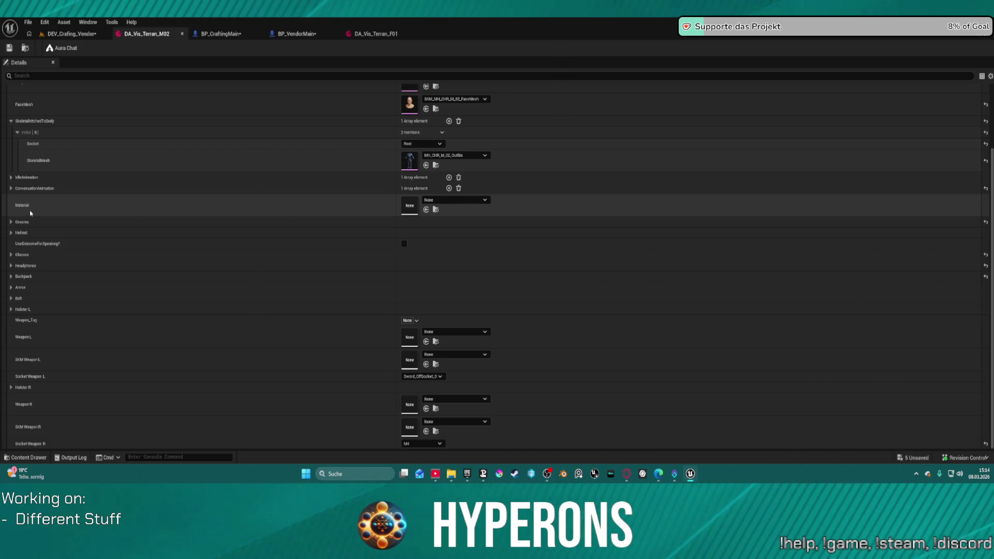
Step: Locate DA_Vis_Terran_M02's face mesh asset in the content browser
click(72, 34)
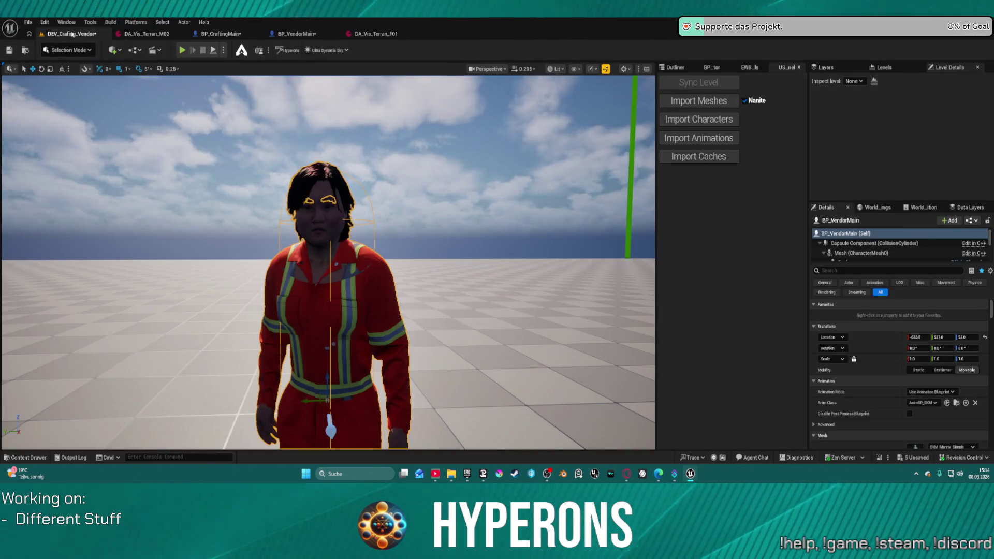
click(147, 33)
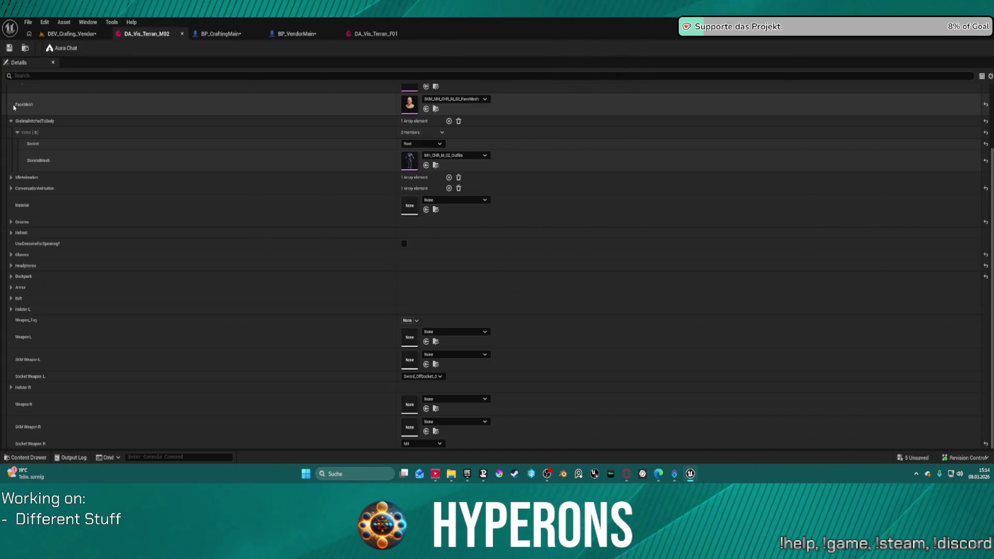
click(436, 110)
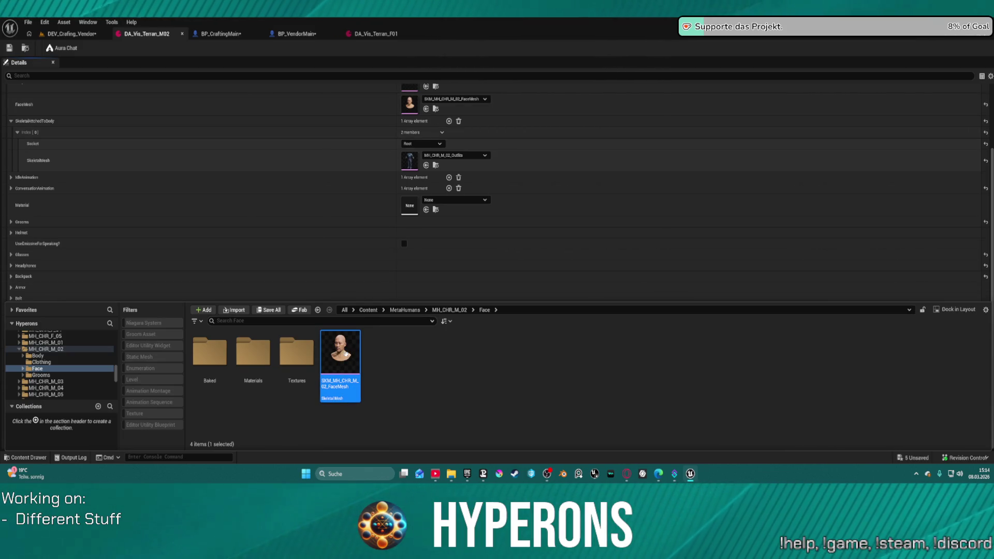
key(ctrl+space)
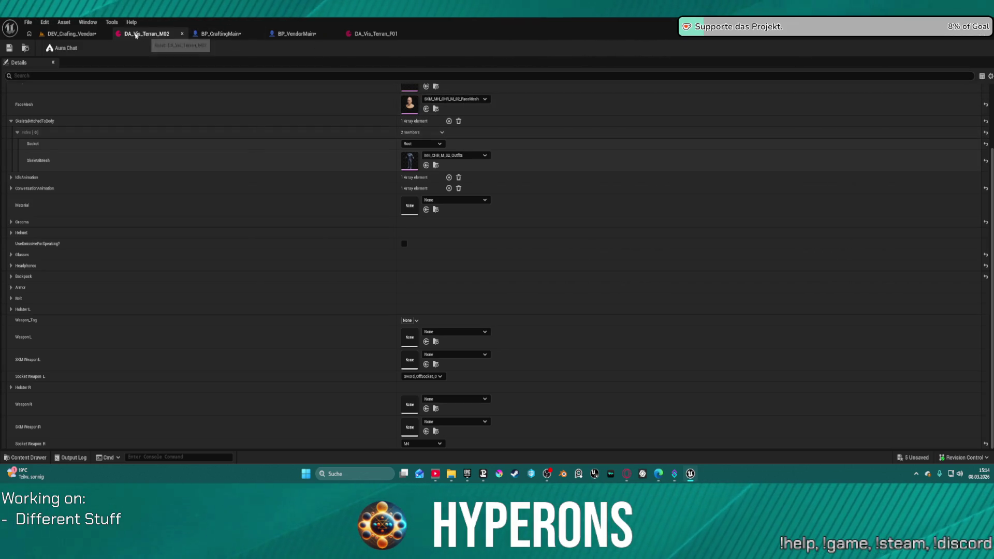
Step: Locate the DA_Vis_Terran_M02 asset itself, then return to the DEV_Crafing_Vendor level
click(25, 48)
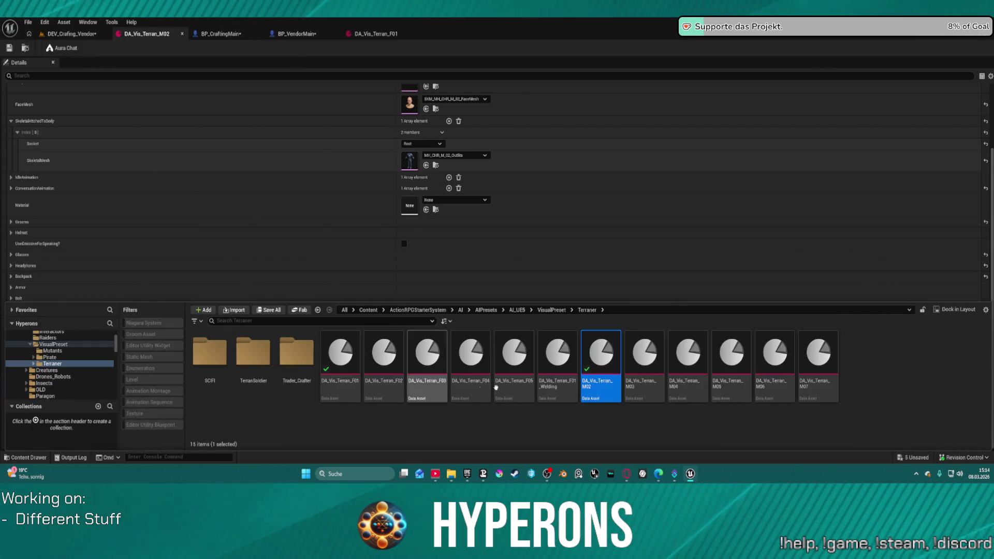
key(ctrl+space)
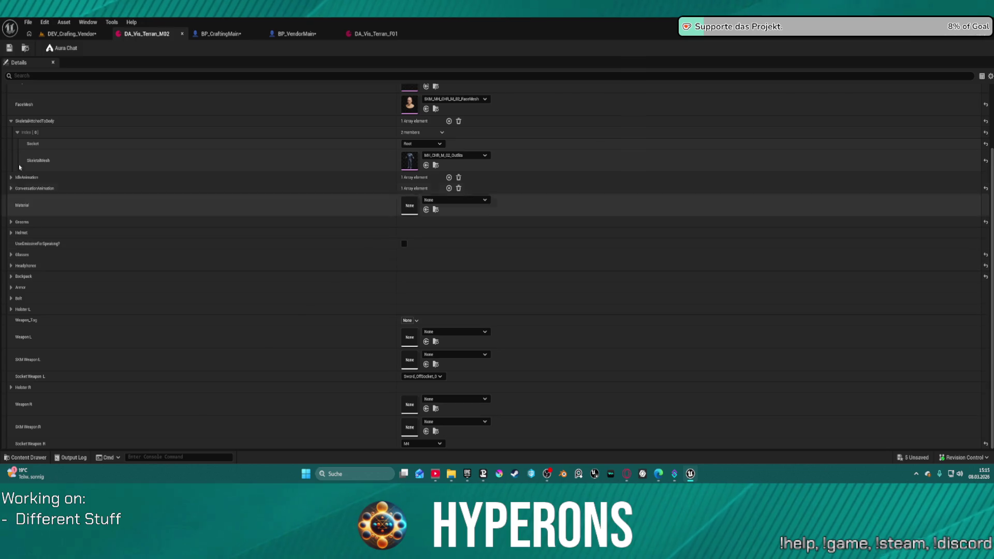
click(71, 34)
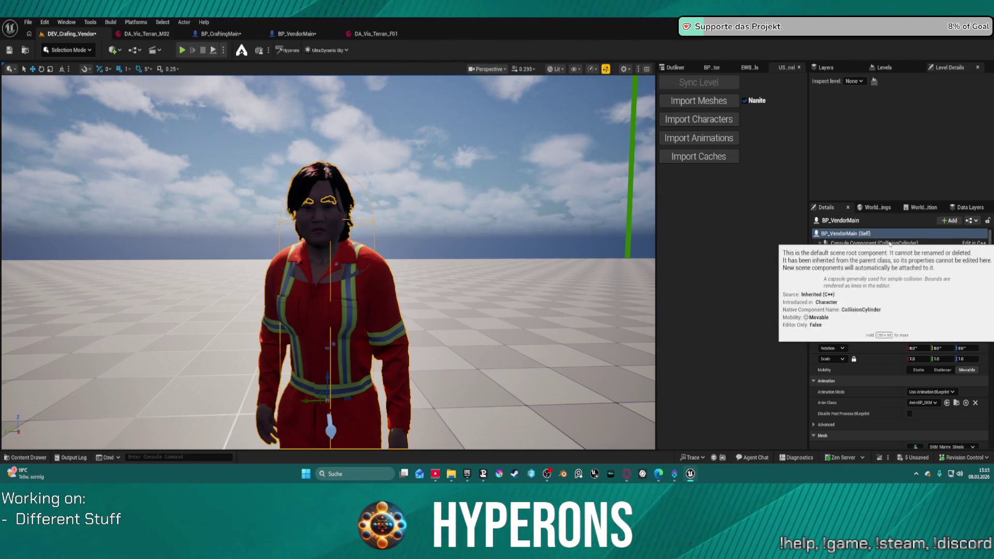
Step: Select the vendor's Face component and scroll through its Details
scroll(891, 243, down, 3)
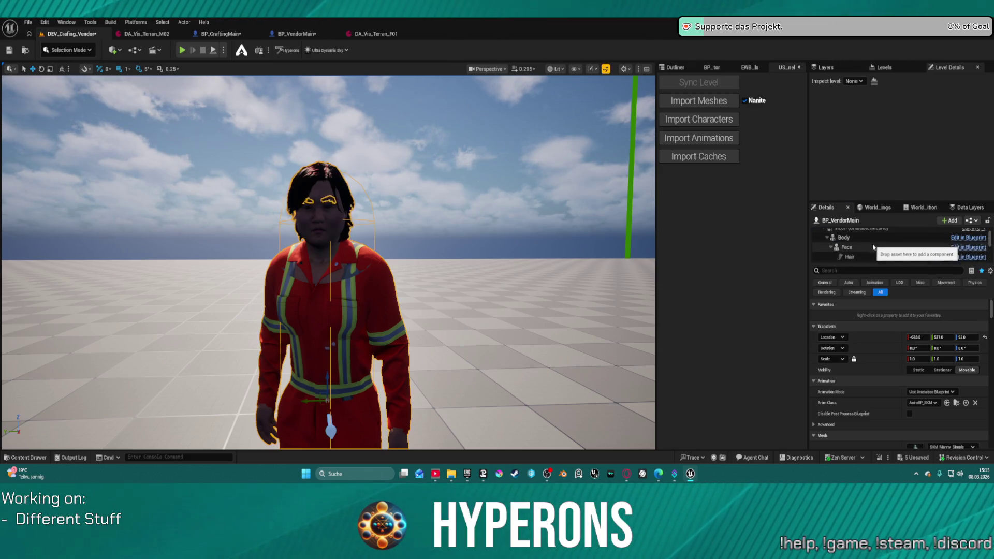
click(890, 247)
scroll(889, 406, down, 2)
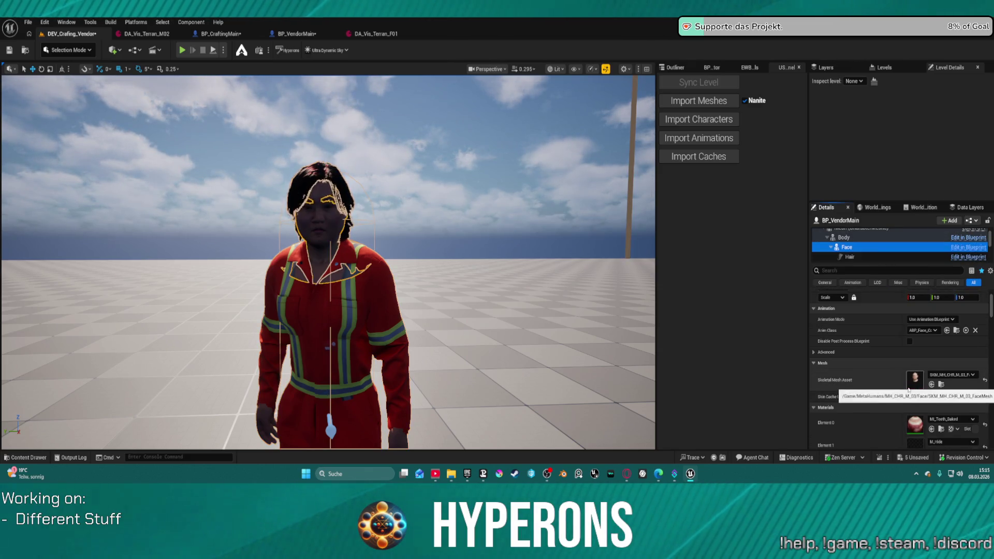
scroll(893, 398, down, 5)
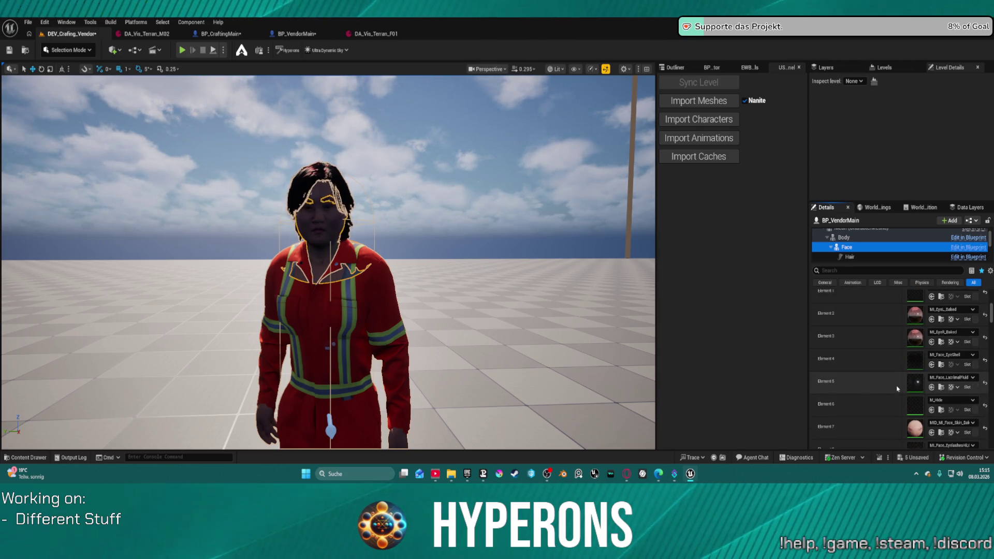
scroll(897, 390, down, 2)
scroll(897, 388, down, 2)
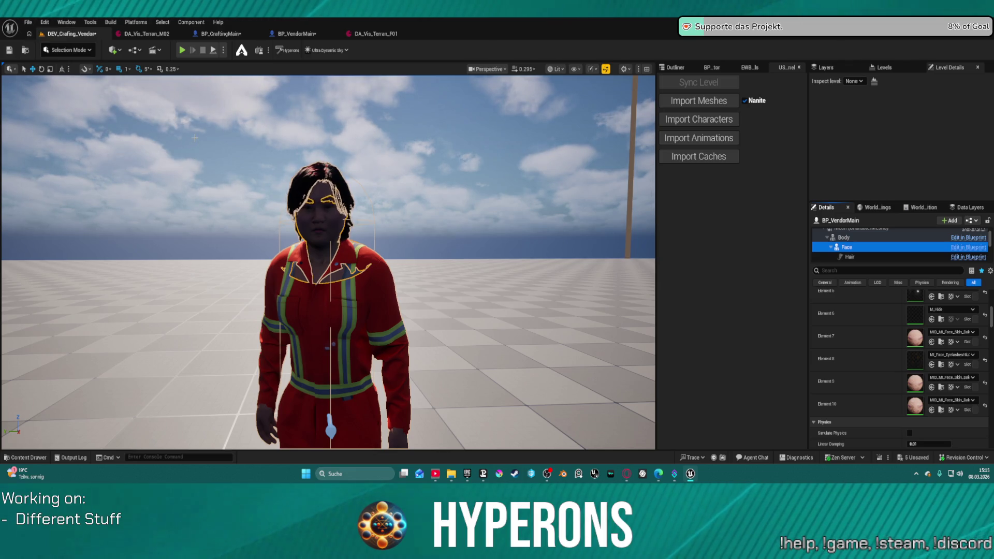
Step: Check the Element 7 material options without changing them, then open the Testmaps folder
click(960, 334)
click(960, 334)
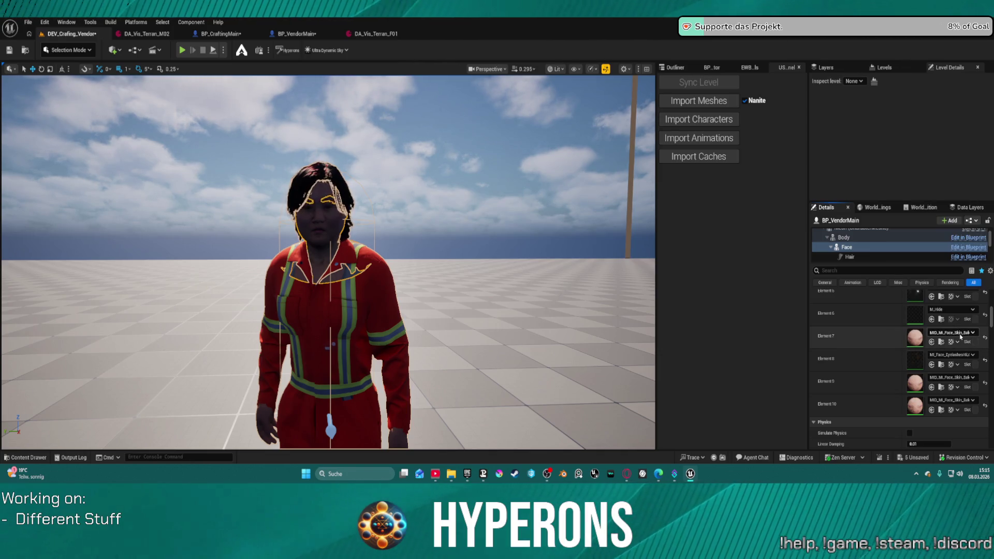
key(ctrl+space)
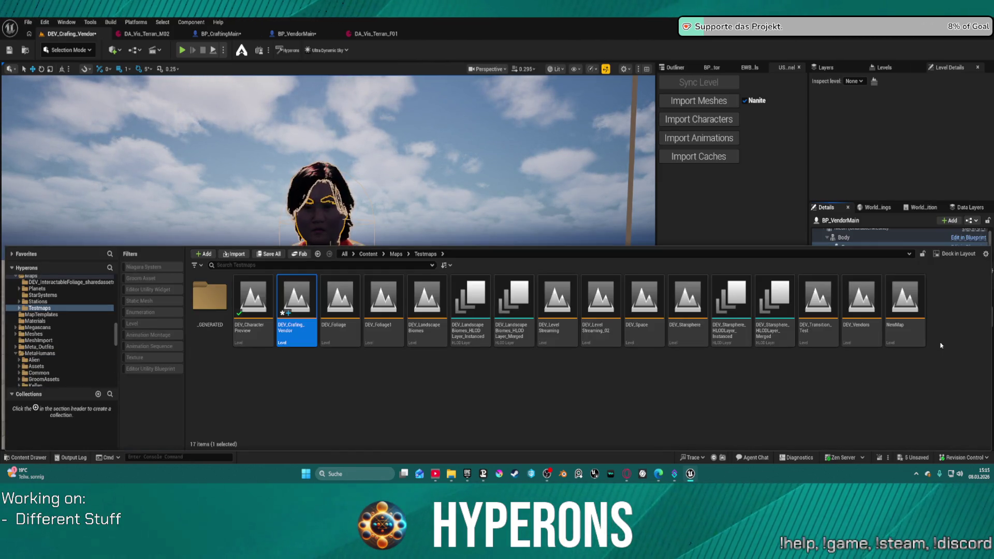
Step: Open the DEV_CharacterPreview level, saving the modified assets first
mouse_move(273, 302)
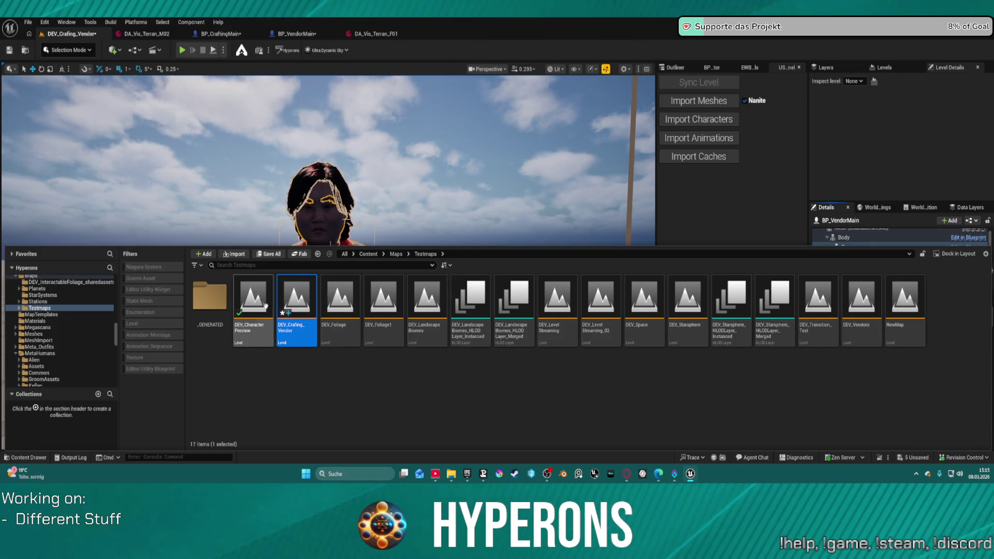
double_click(253, 303)
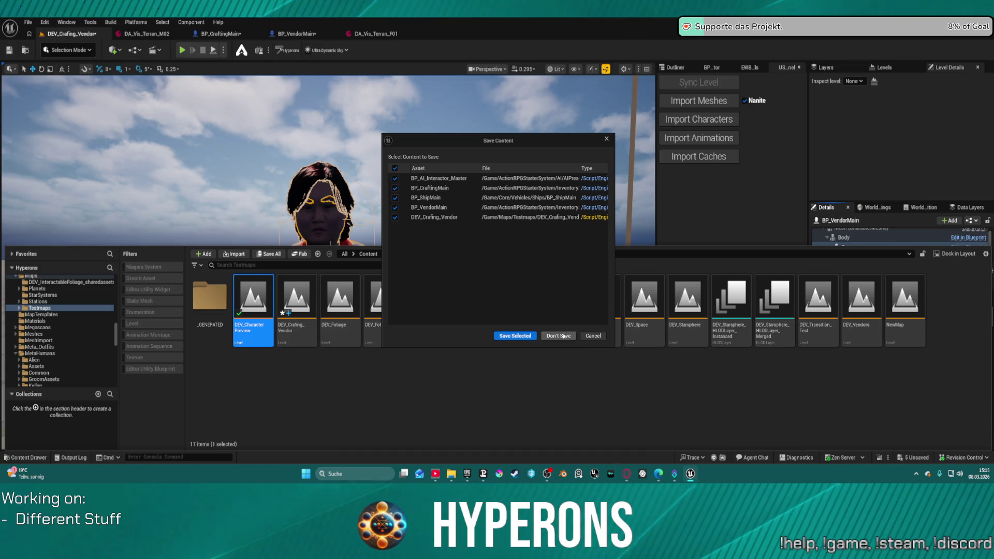
click(511, 337)
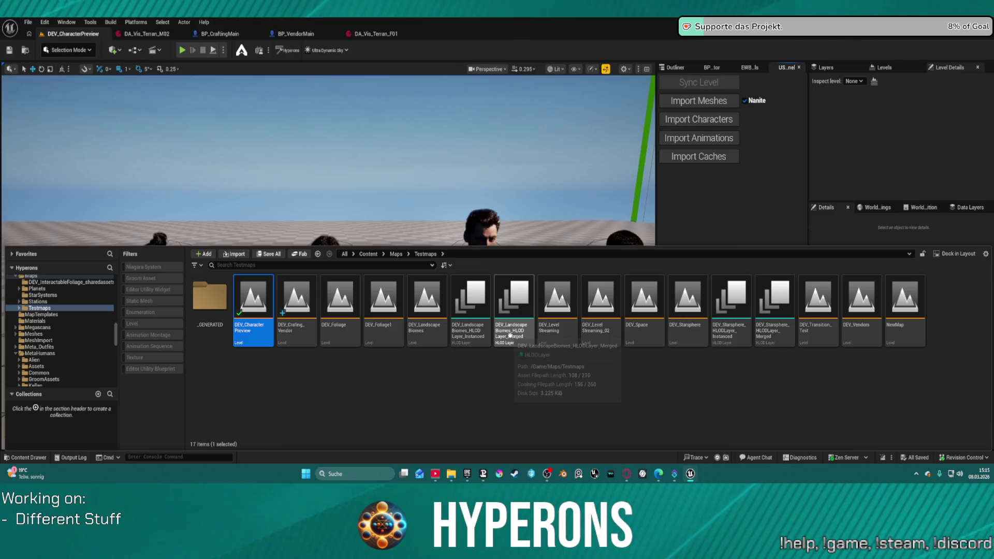
click(517, 235)
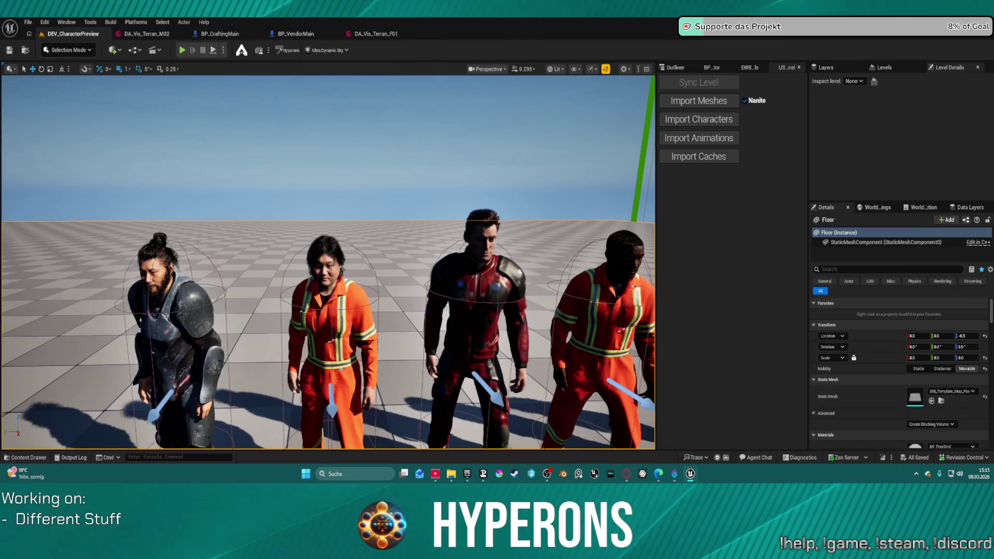
Step: Select the woman in orange coveralls and filter her Details for 'visu'
scroll(328, 262, down, 5)
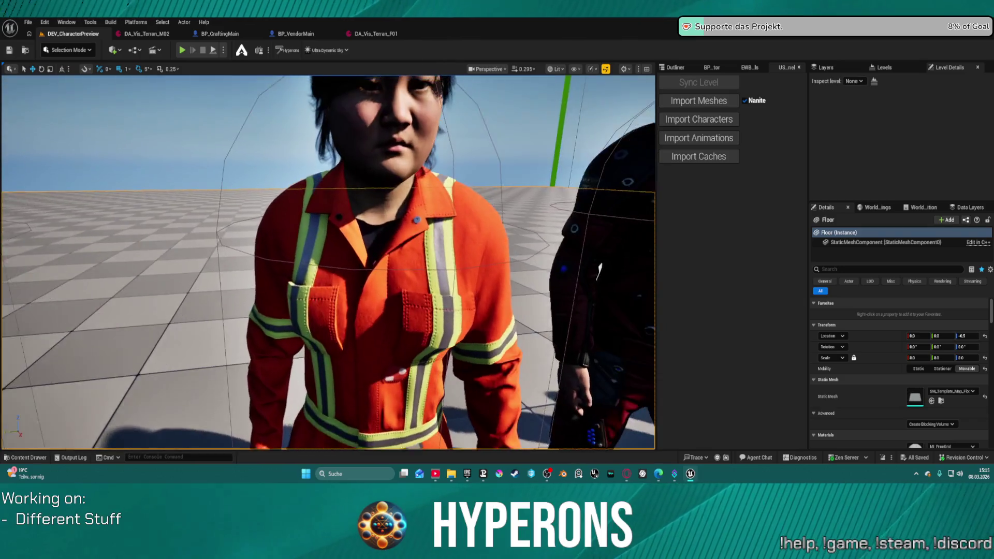
scroll(424, 300, down, 5)
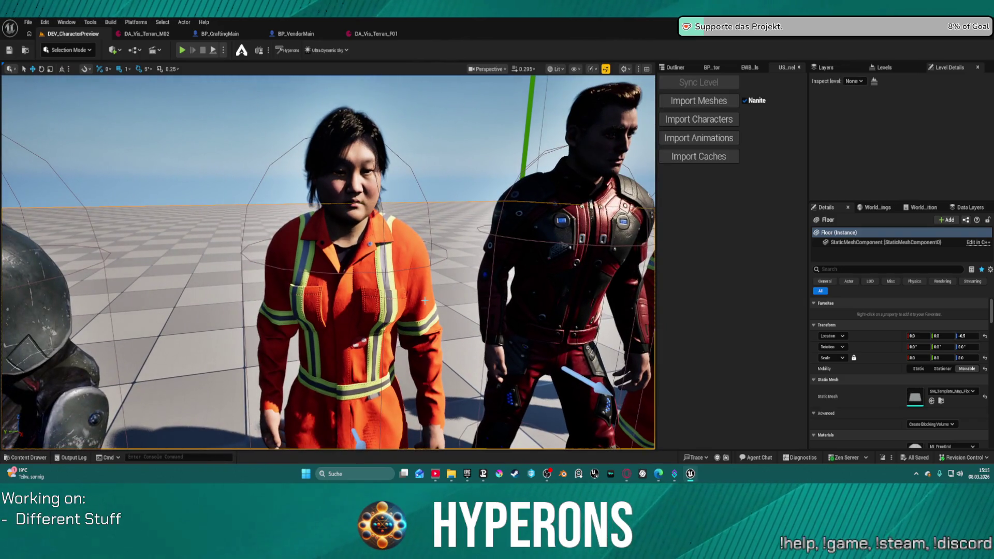
click(341, 217)
scroll(880, 358, down, 5)
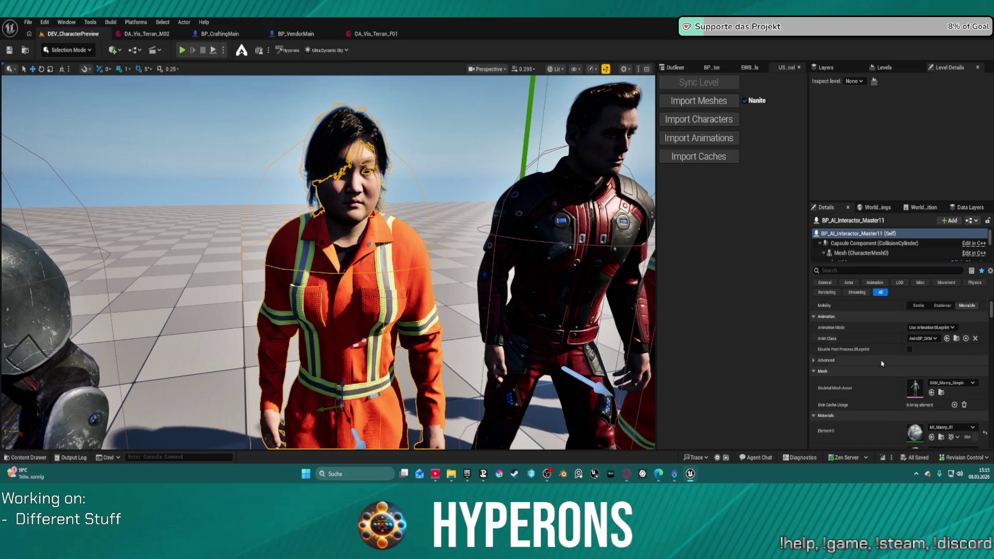
scroll(839, 249, down, 3)
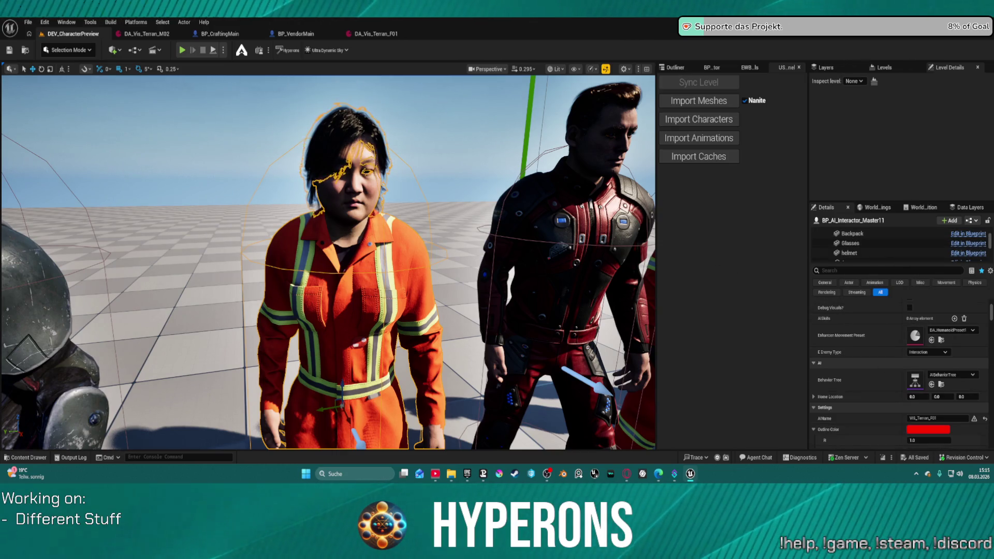
scroll(950, 376, up, 5)
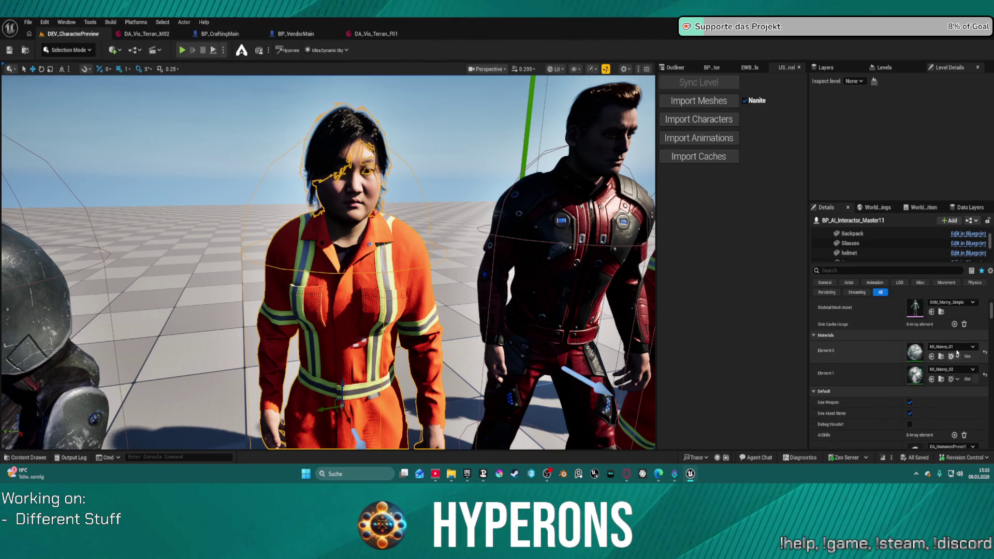
scroll(937, 350, up, 2)
scroll(906, 316, up, 1)
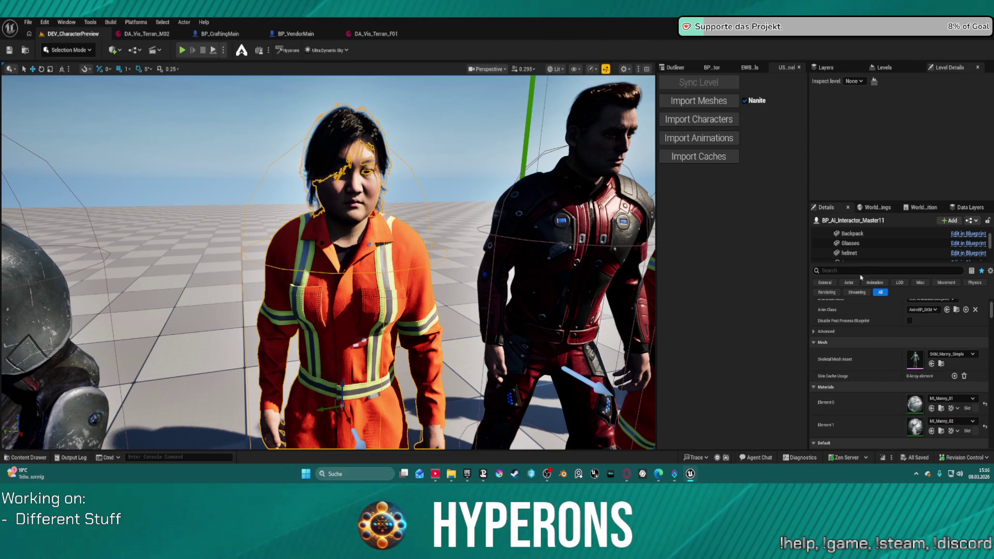
text(visu)
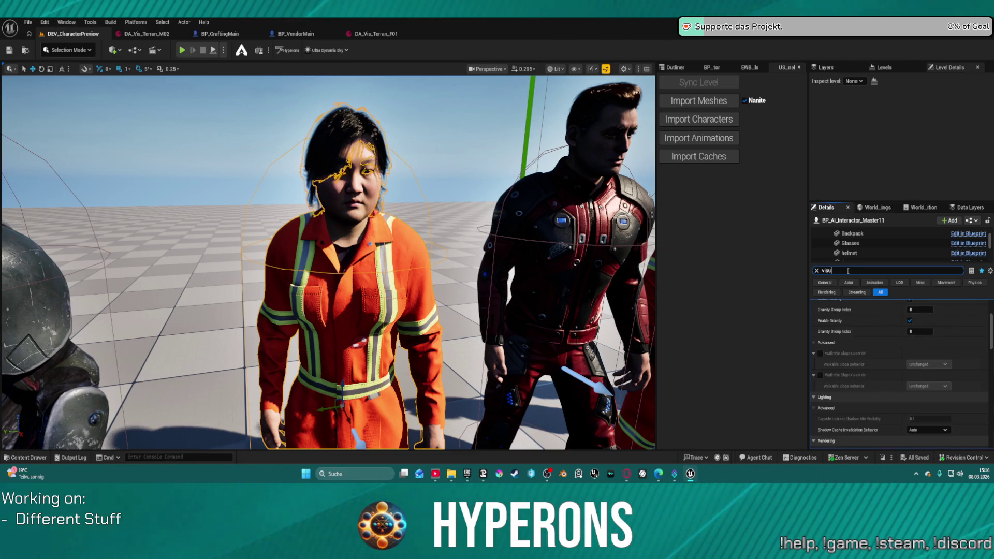
Step: Set the character's Visual Data Asset to DA_Vis_Terran_M03
click(956, 348)
click(939, 293)
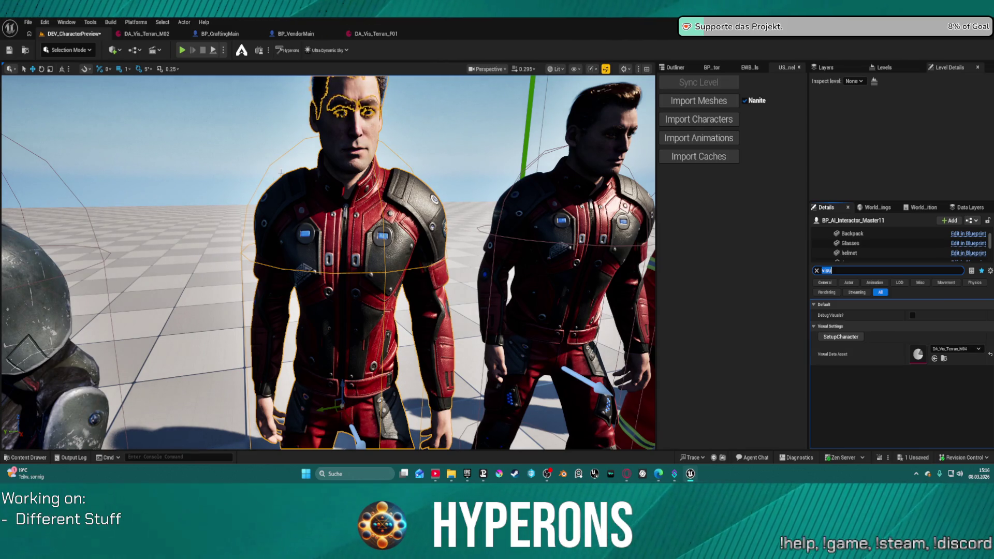
click(952, 348)
click(951, 275)
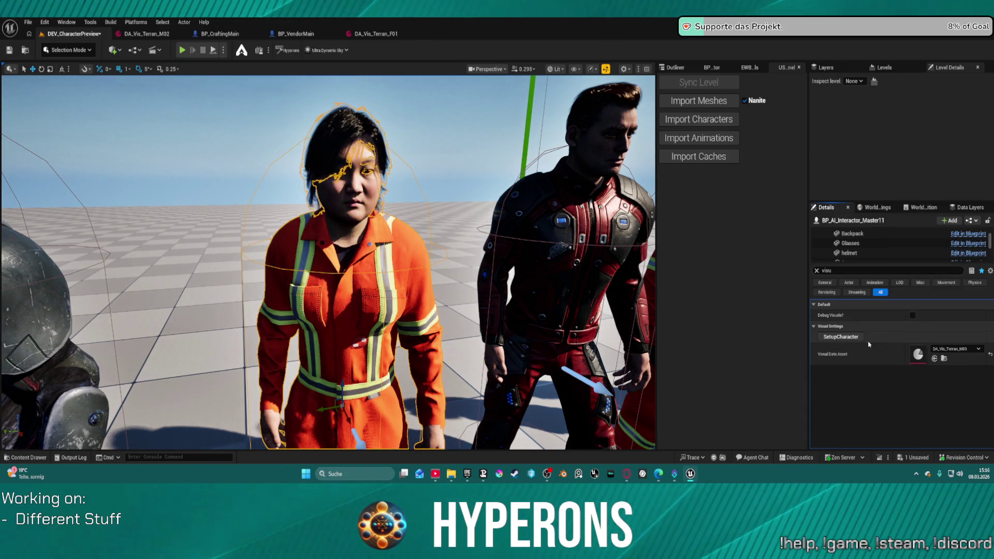
Step: Inspect the SkeletalMesh component's properties and clear the Details search filter
scroll(862, 247, down, 3)
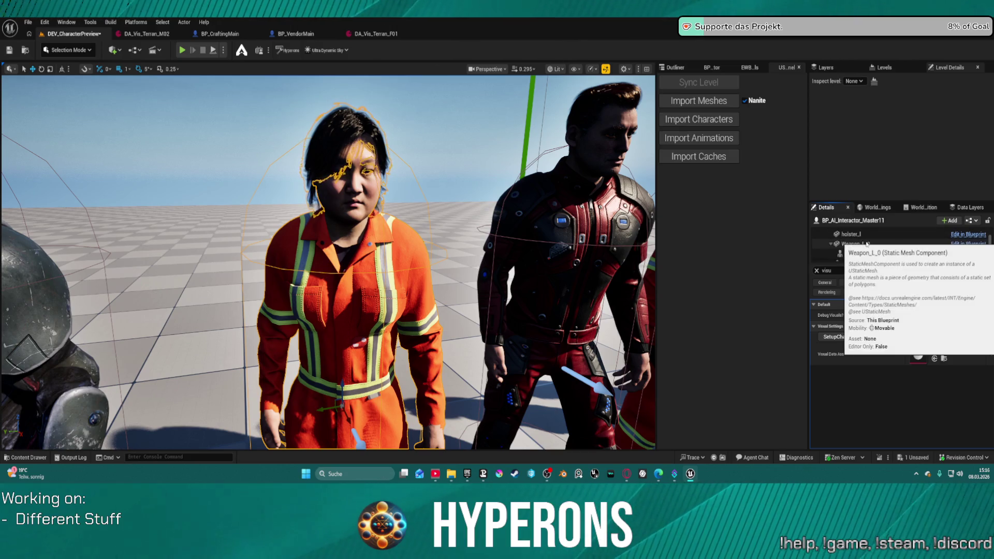
scroll(915, 241, down, 3)
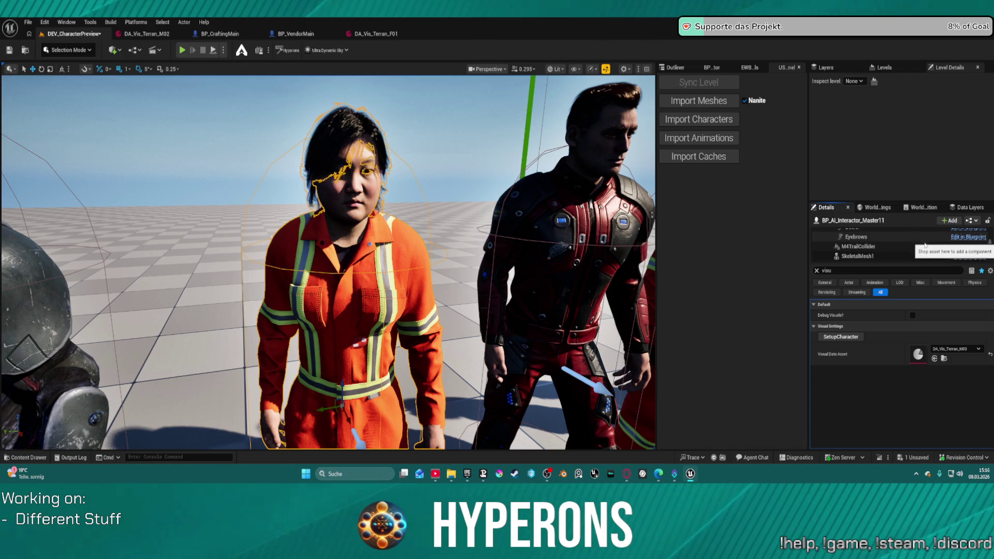
scroll(900, 243, down, 2)
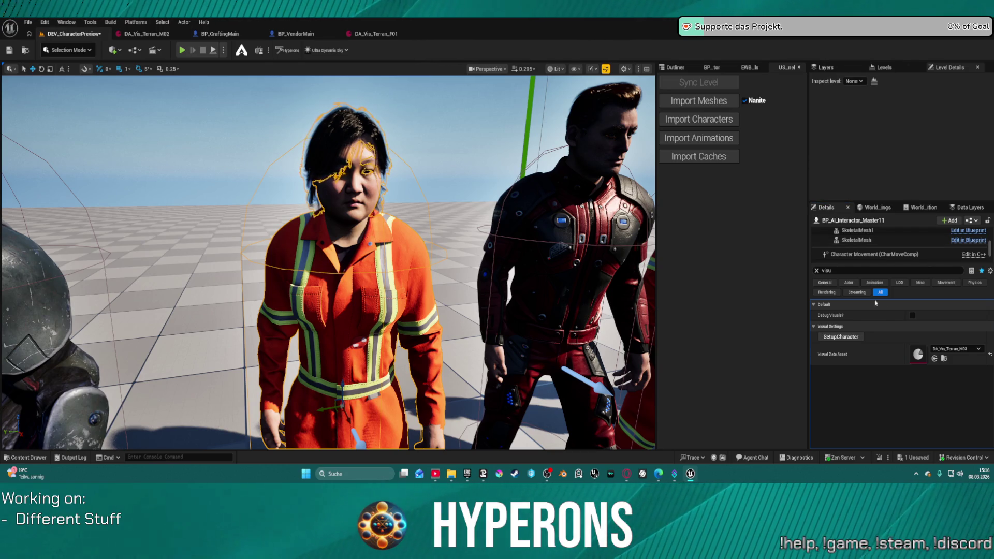
click(890, 239)
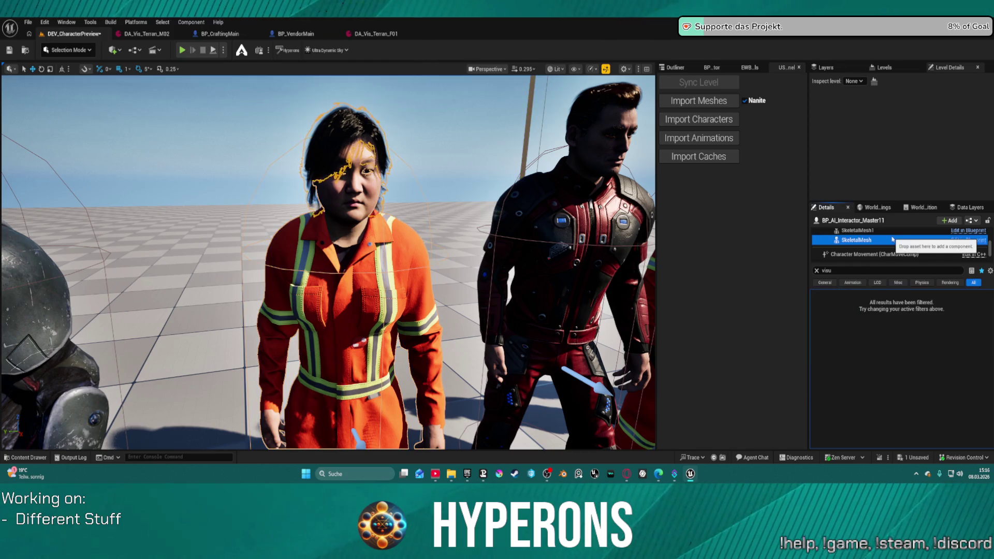
scroll(893, 240, down, 3)
scroll(926, 245, up, 1)
scroll(925, 244, down, 5)
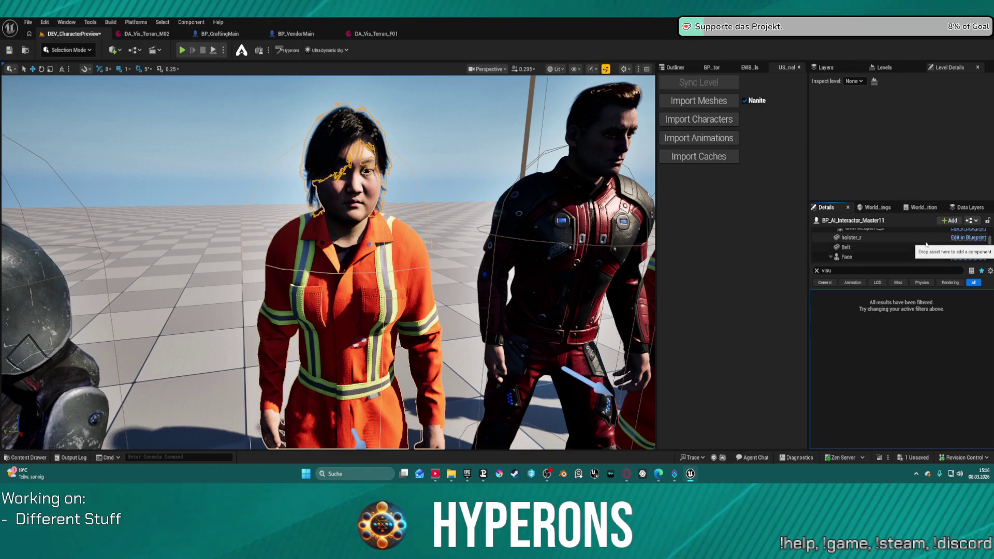
scroll(926, 245, down, 6)
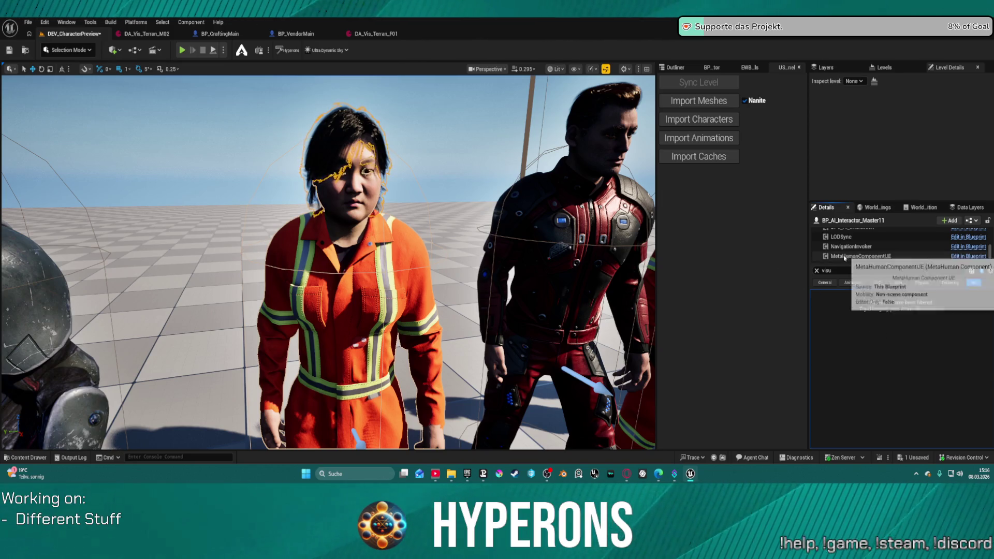
click(817, 271)
Step: Select the worker's Face component and browse to its face mesh asset
scroll(913, 253, up, 8)
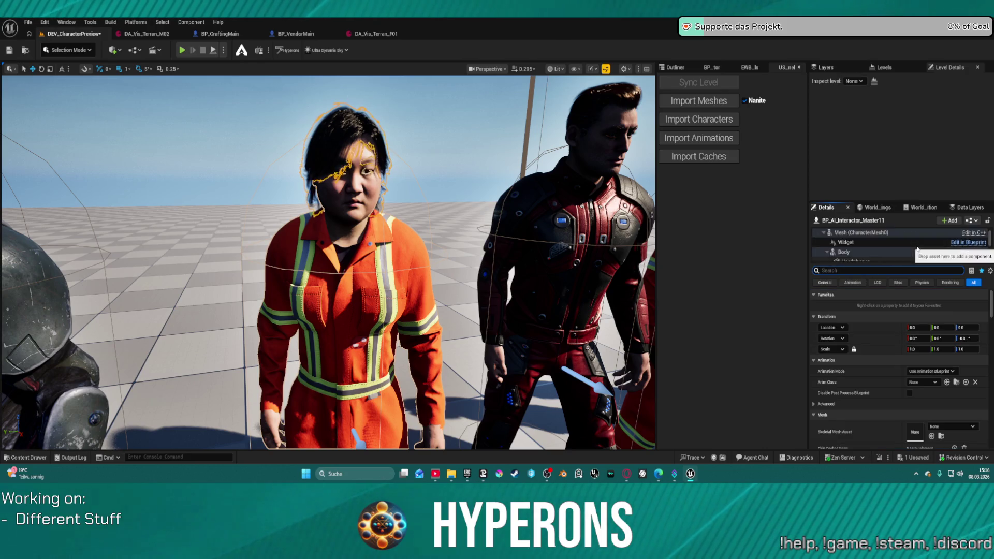
scroll(911, 249, down, 3)
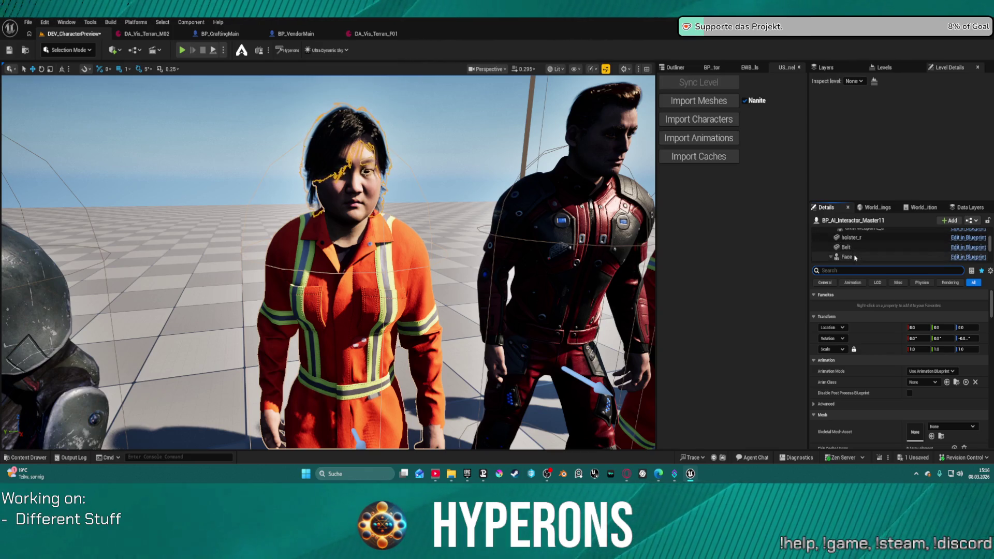
click(849, 256)
scroll(904, 390, down, 3)
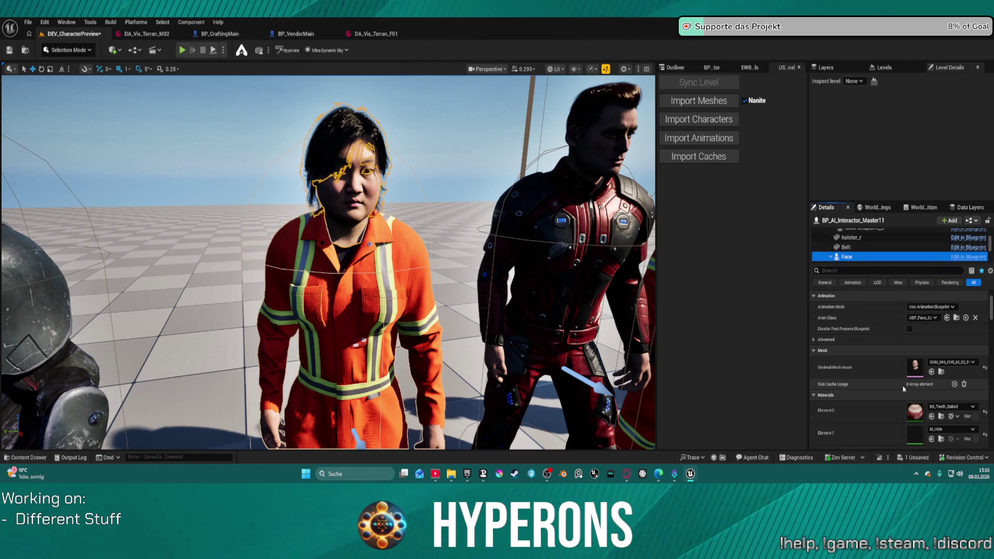
click(941, 358)
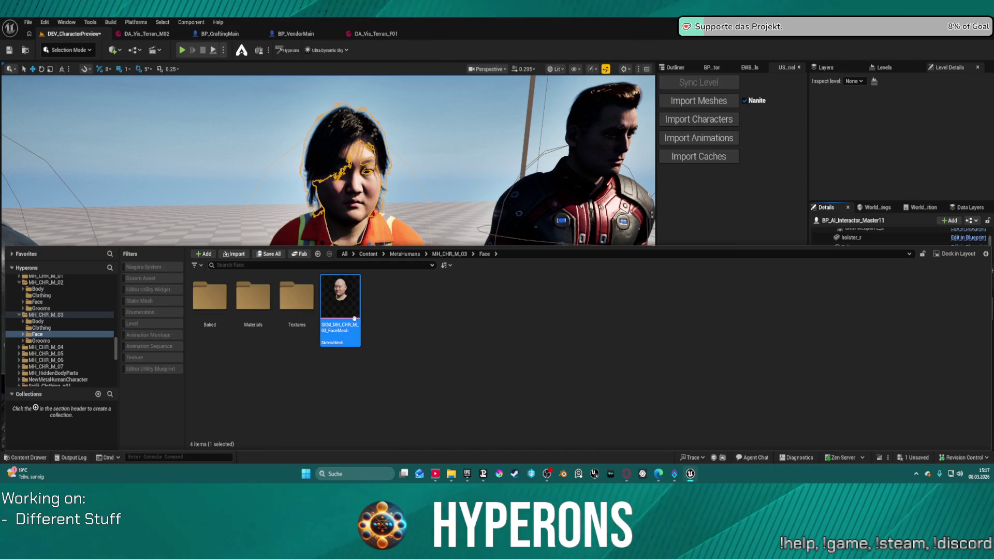
Step: Open the DA_Vis_Terran_F01 data asset, then return to DEV_CharacterPreview
click(346, 37)
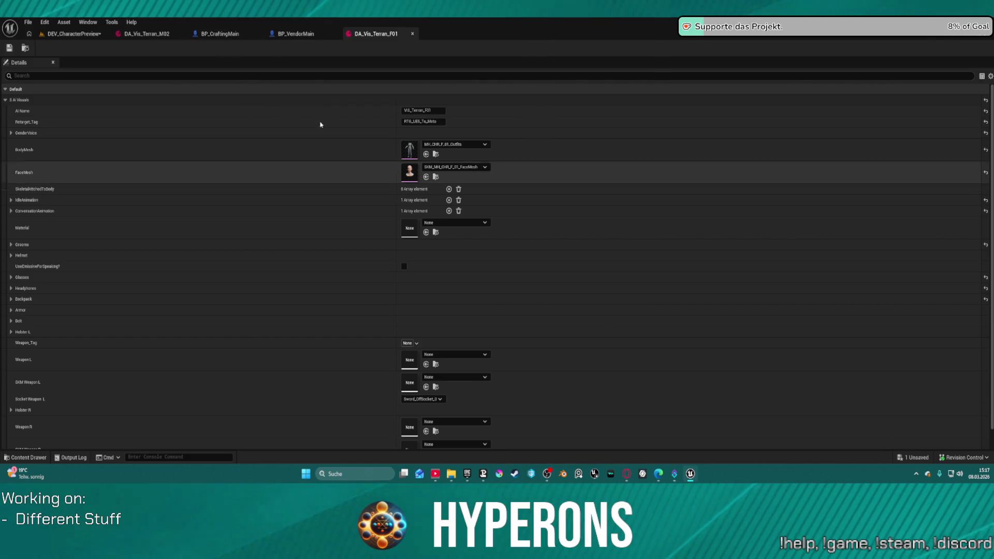
key(ctrl+shift+Tab)
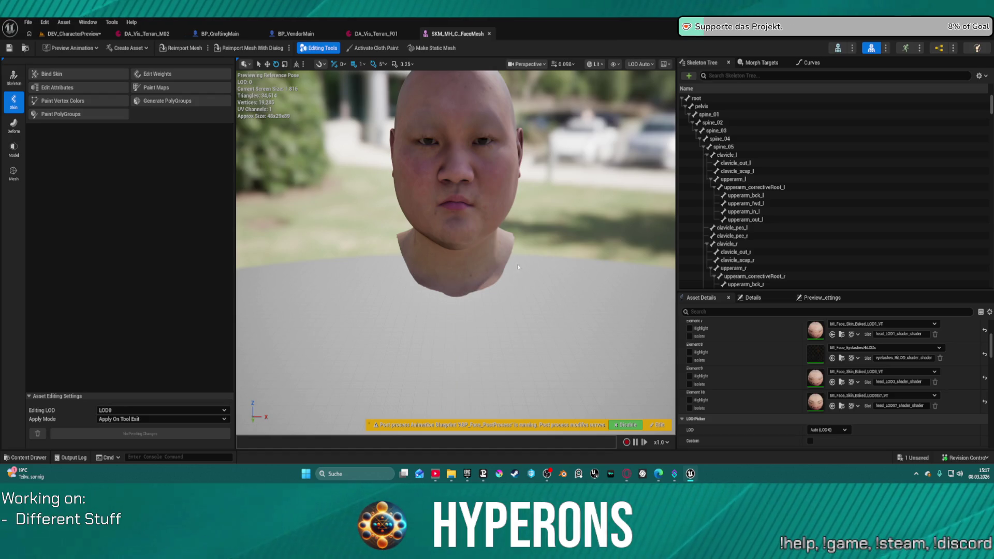
click(72, 34)
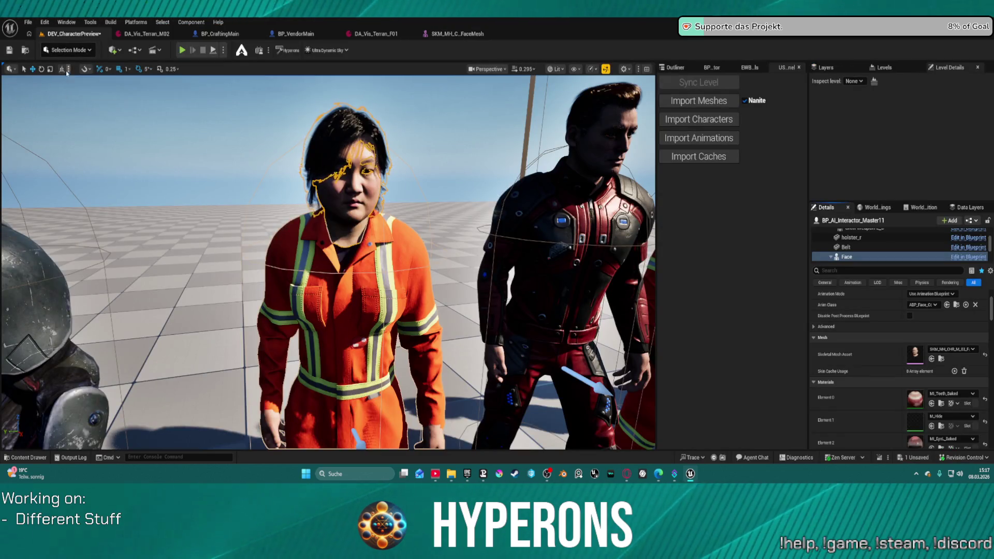
click(28, 21)
Step: Load DEV_Crafing_Vendor from Recent Levels, saving DEV_CharacterPreview when prompted
mouse_move(62, 104)
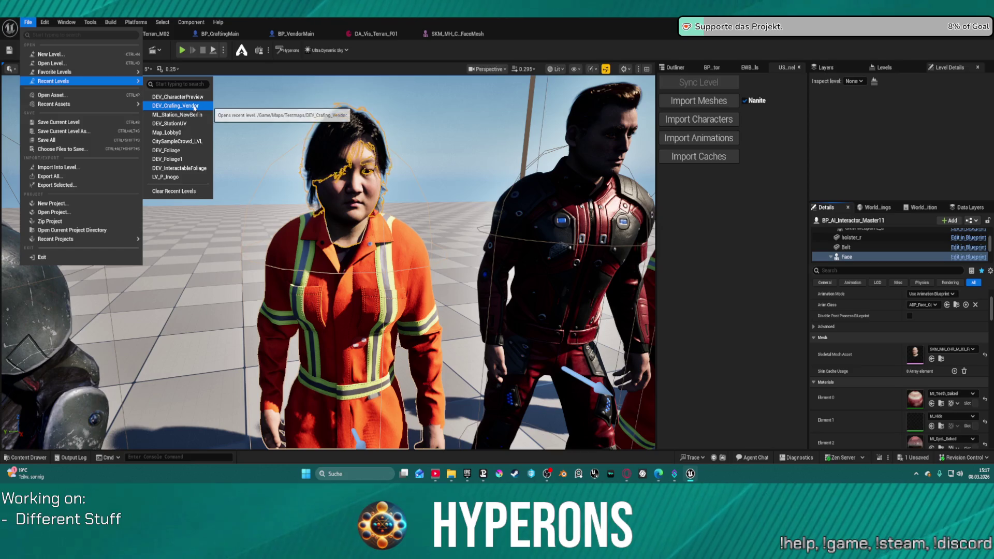
key(Escape)
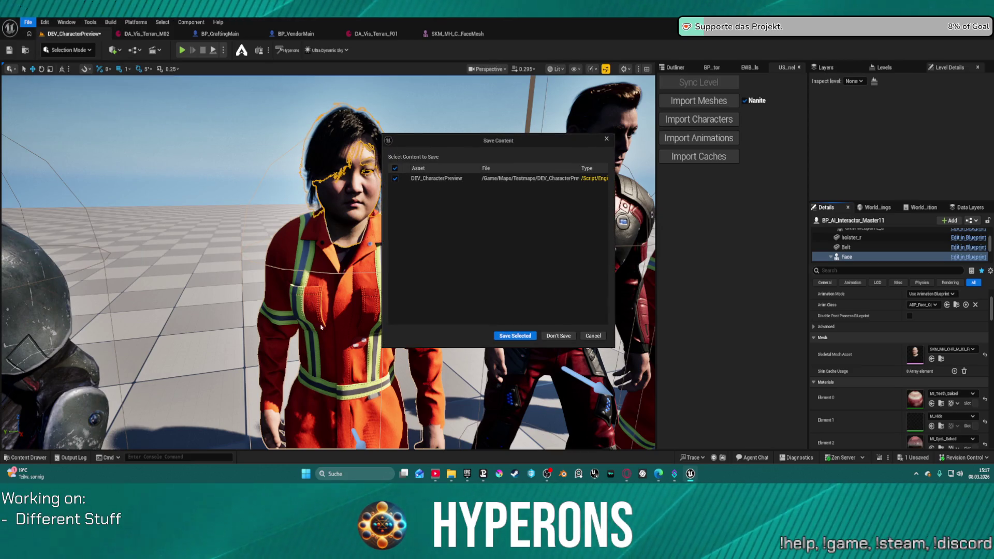
click(514, 336)
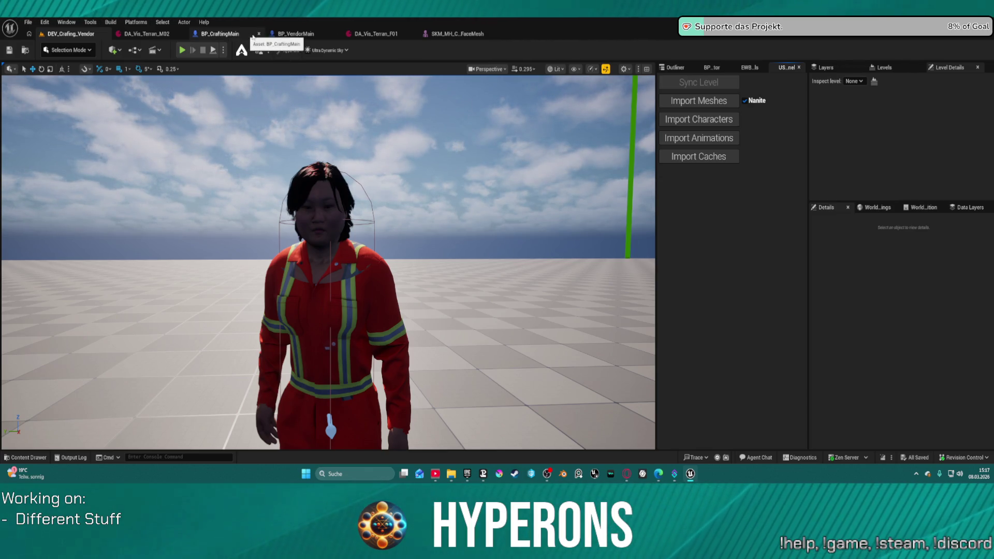
Step: Open the BP_AI_RTG blueprint from AI > AIPresets > AI_UE5
click(222, 34)
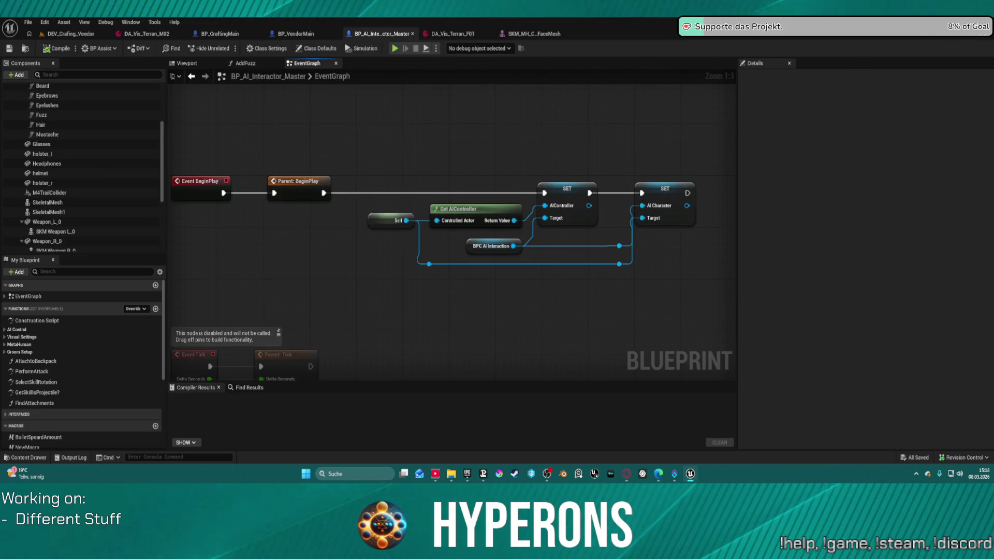
key(ctrl+space)
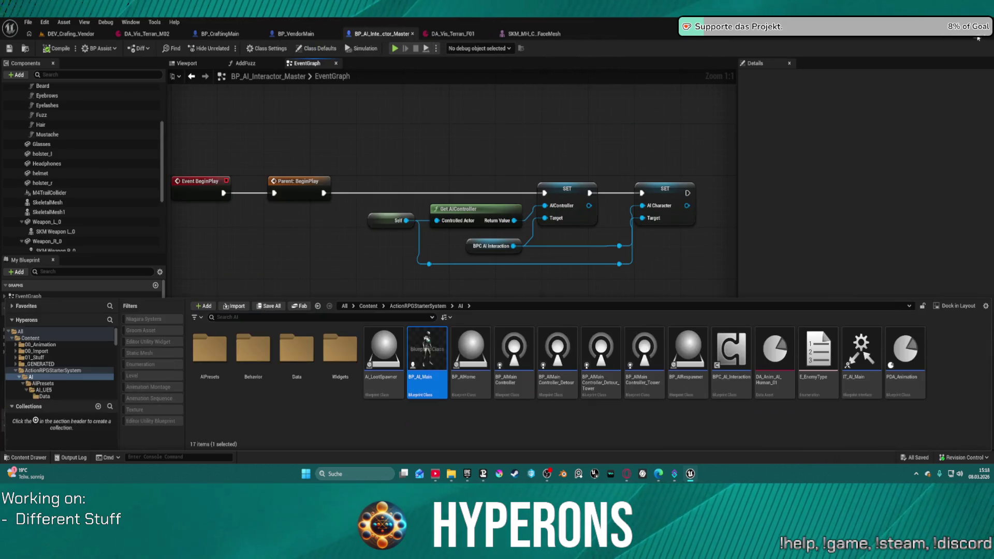
click(217, 345)
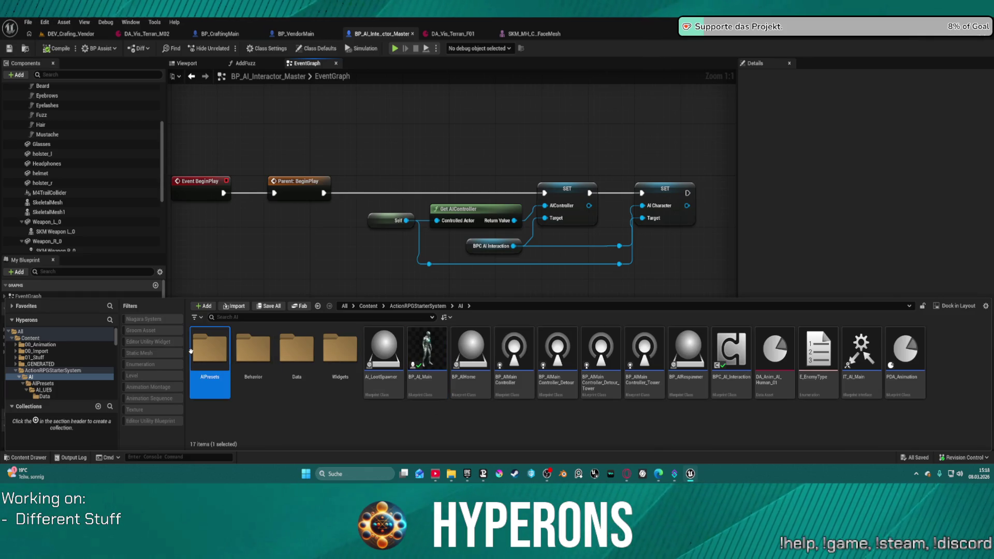
double_click(217, 345)
double_click(215, 346)
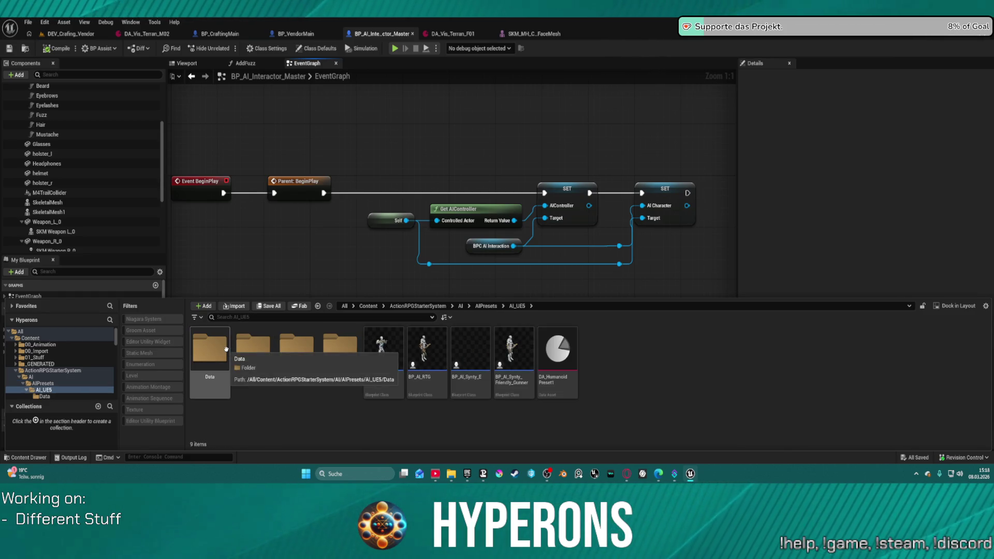
double_click(429, 344)
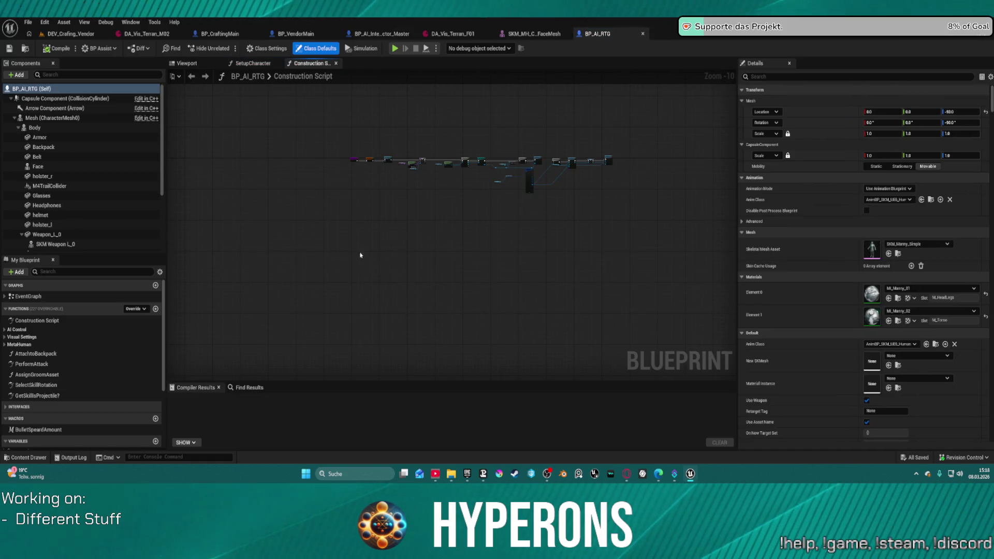
Step: Check BP_AI_RTG's Viewport and Construction Script, close it, and switch to BP_AI_Interactor_Master
click(219, 65)
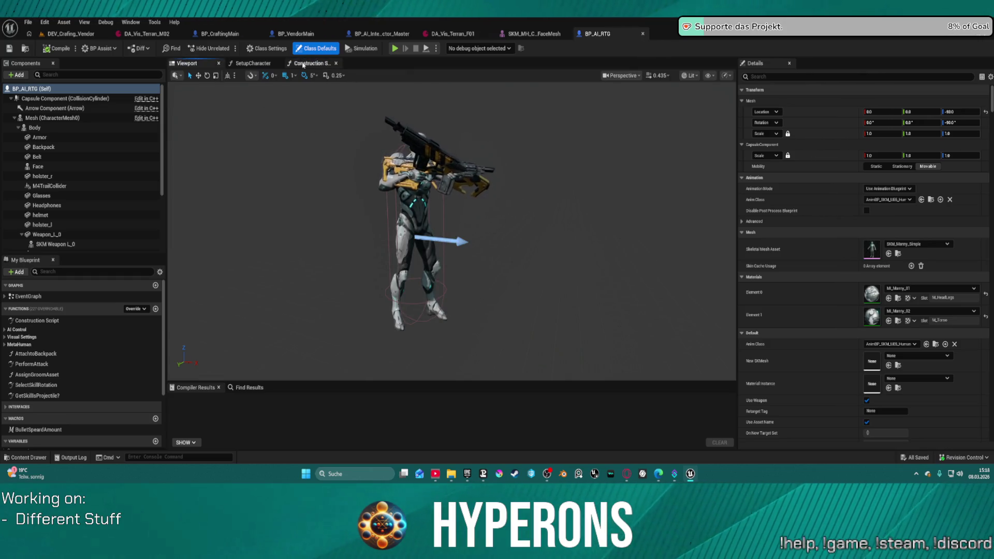
click(305, 62)
middle_click(603, 33)
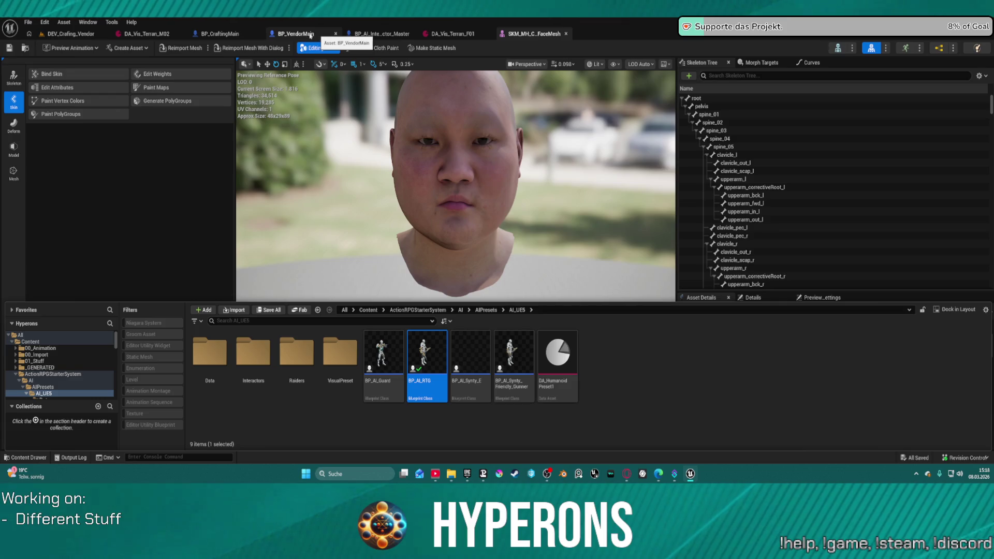
click(381, 33)
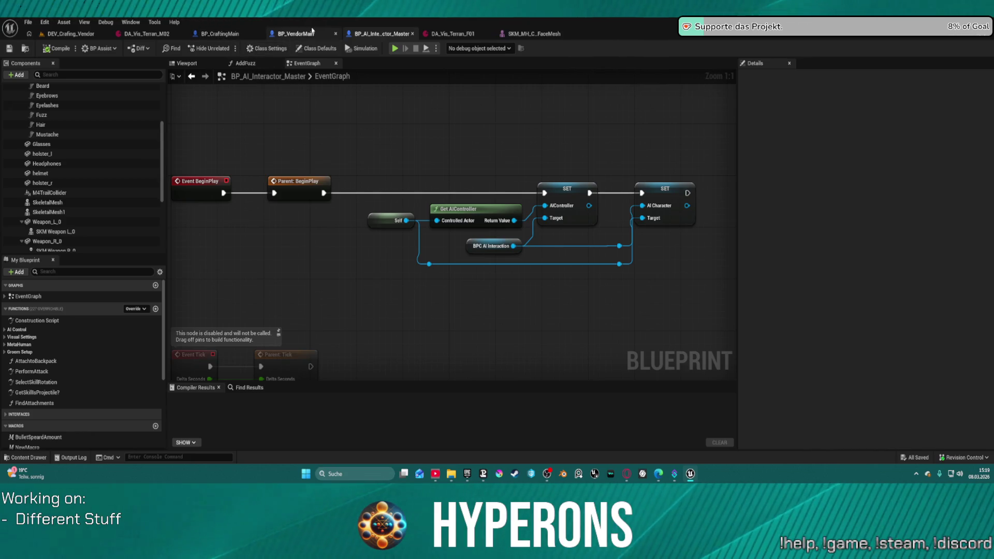
Step: In BP_VendorMain, review the Face and Body components' mesh properties
click(291, 34)
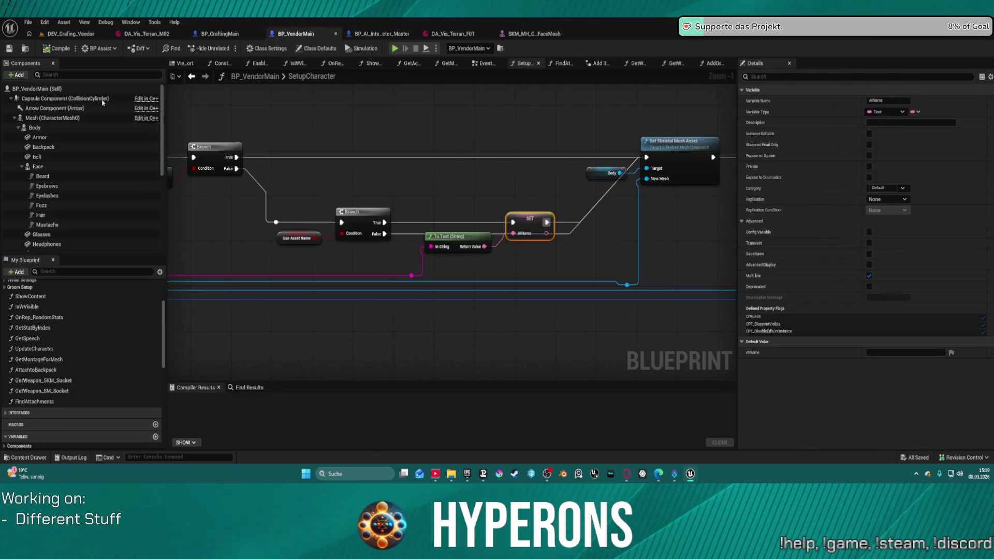
click(60, 167)
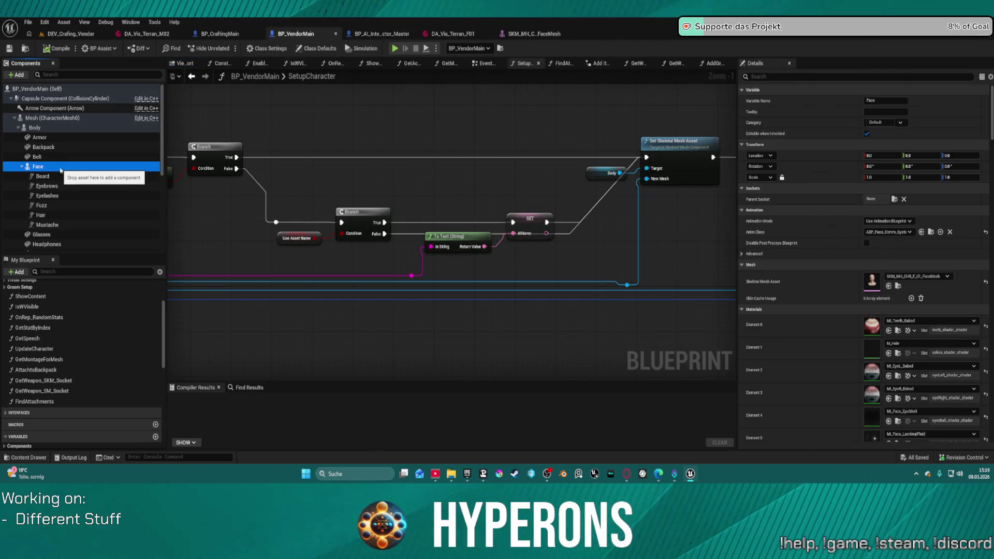
scroll(828, 259, down, 2)
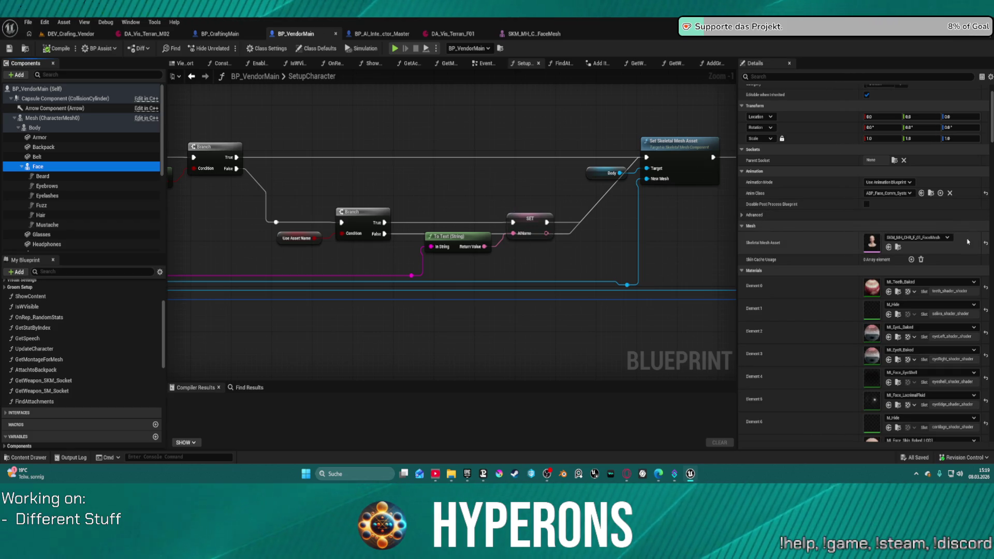
click(34, 128)
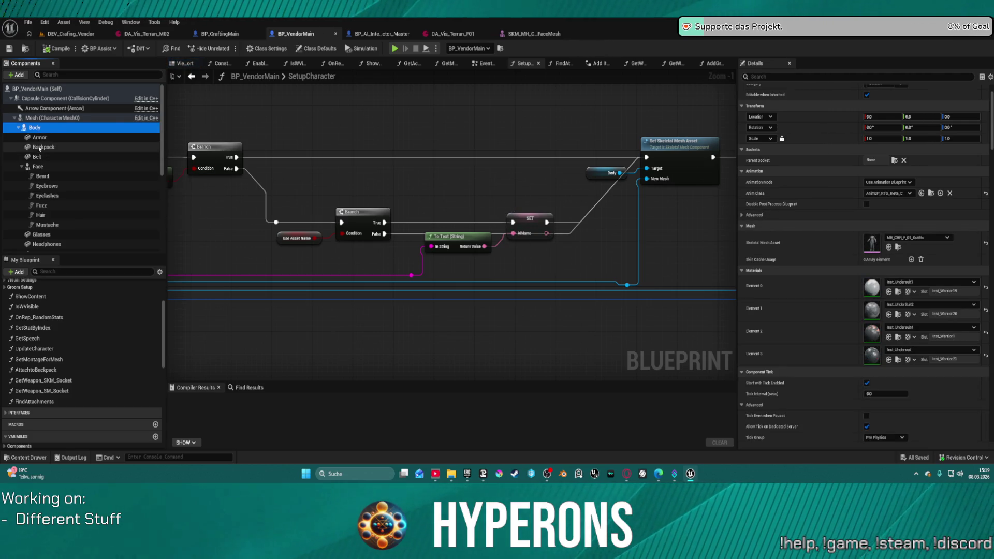
click(38, 166)
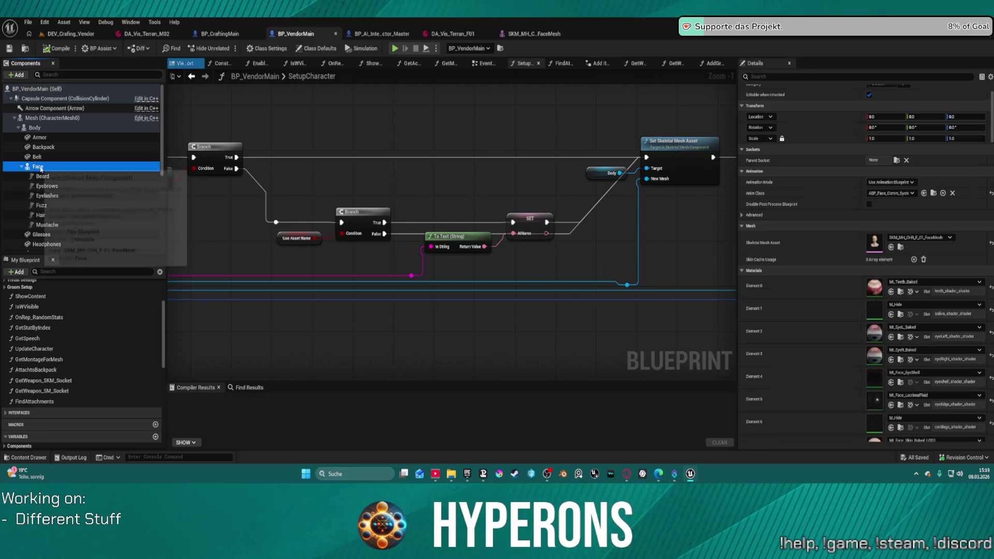
Step: Reset the Face Skeletal Mesh Asset to None, compile, and return to DEV_Crafing_Vendor
click(979, 244)
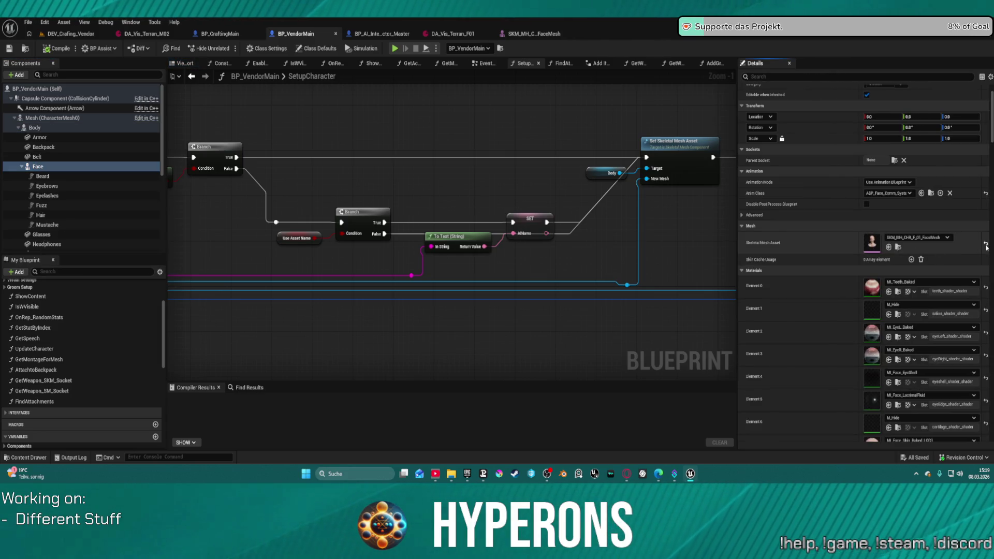
click(986, 244)
click(57, 47)
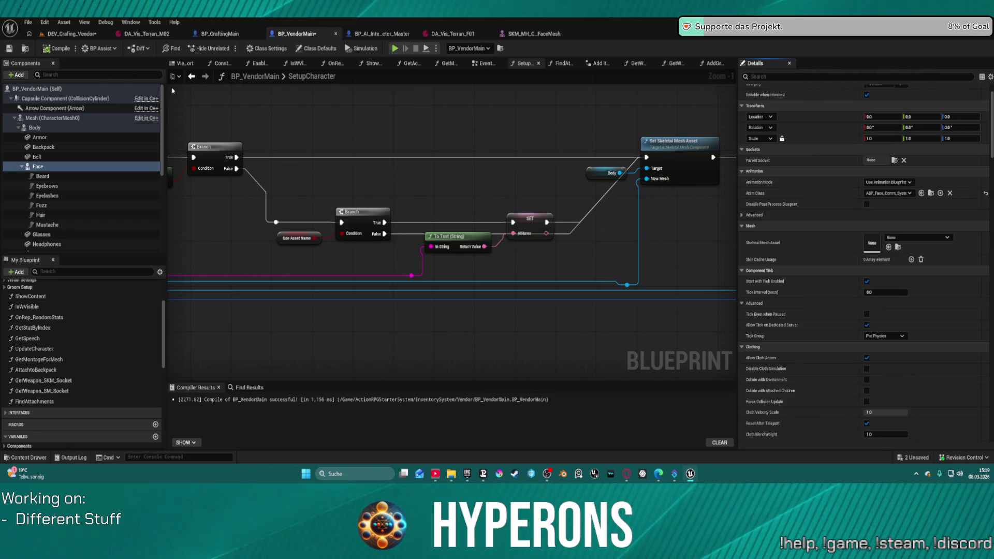
click(72, 34)
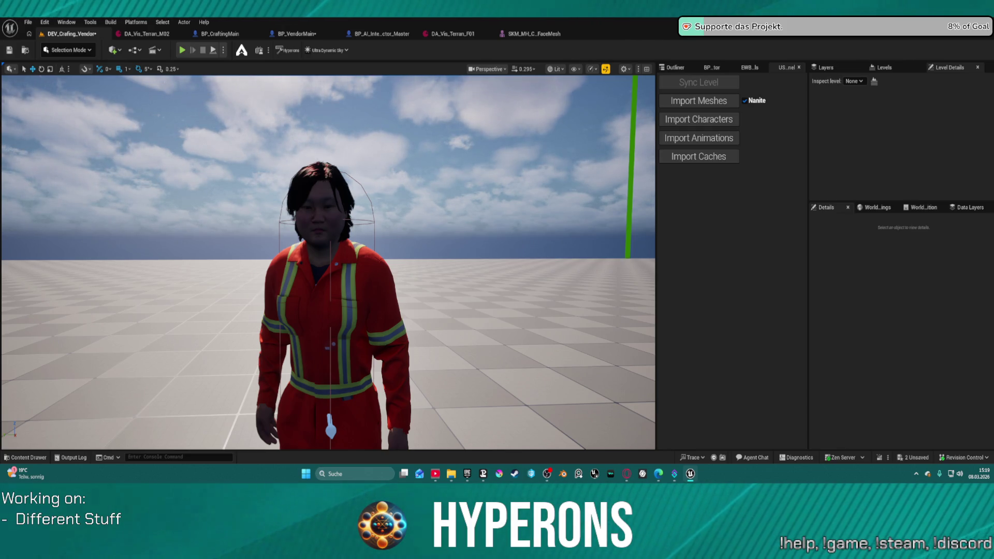
Step: Frame and orbit around the vendor characters, then return to BP_VendorMain
key(1)
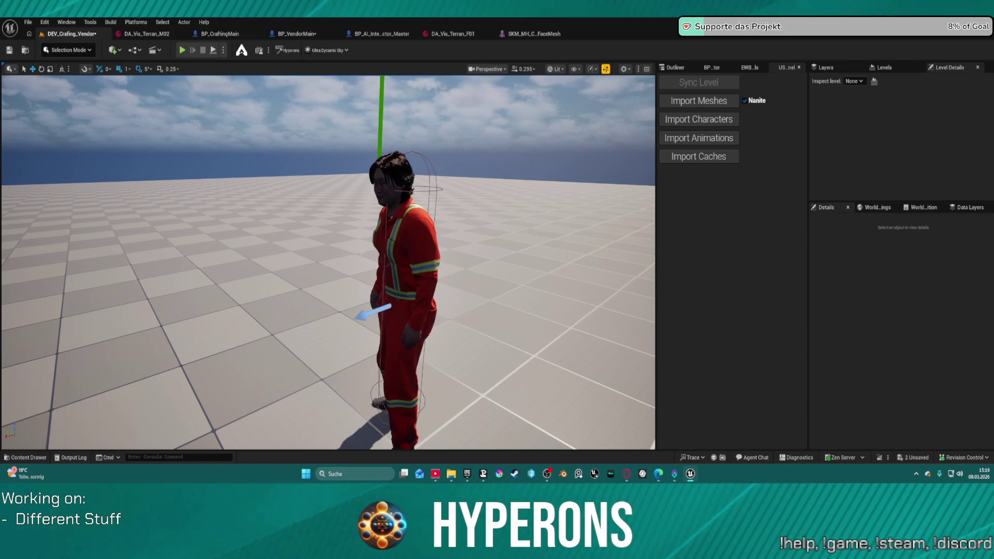
drag(328, 263, 328, 262)
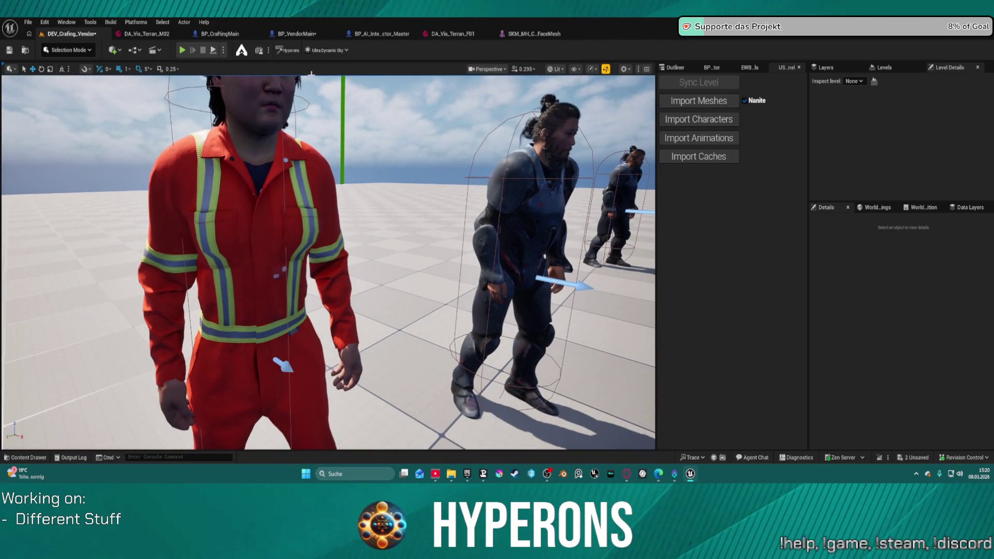
click(295, 34)
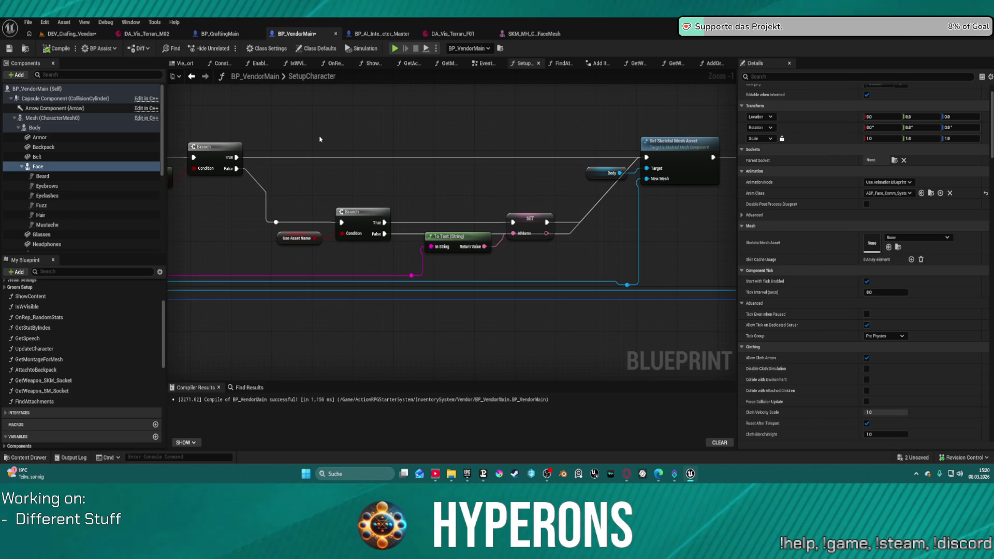
Step: Glance at the BP_CraftingMain graph, then go to the DEV_Crafing_Vendor level
double_click(305, 76)
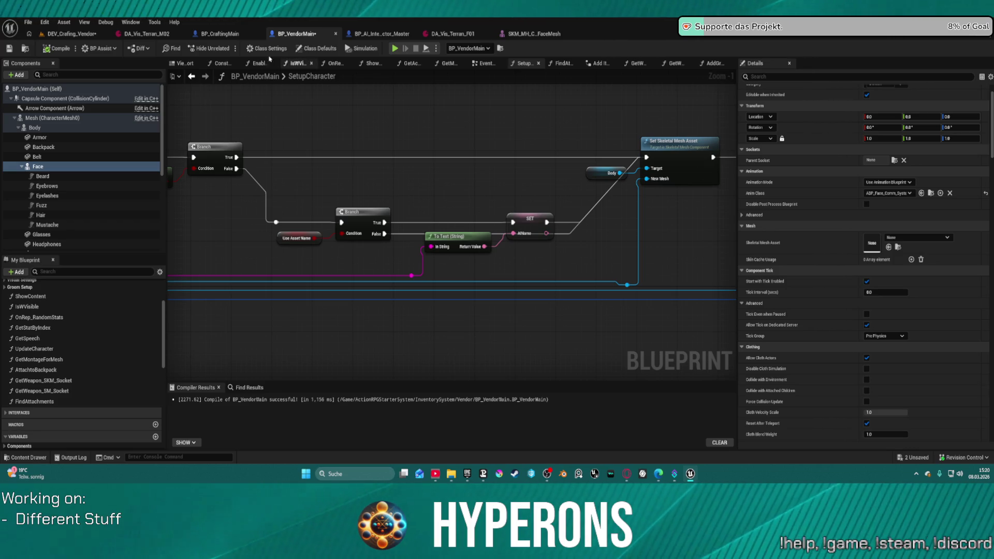
click(223, 36)
click(88, 23)
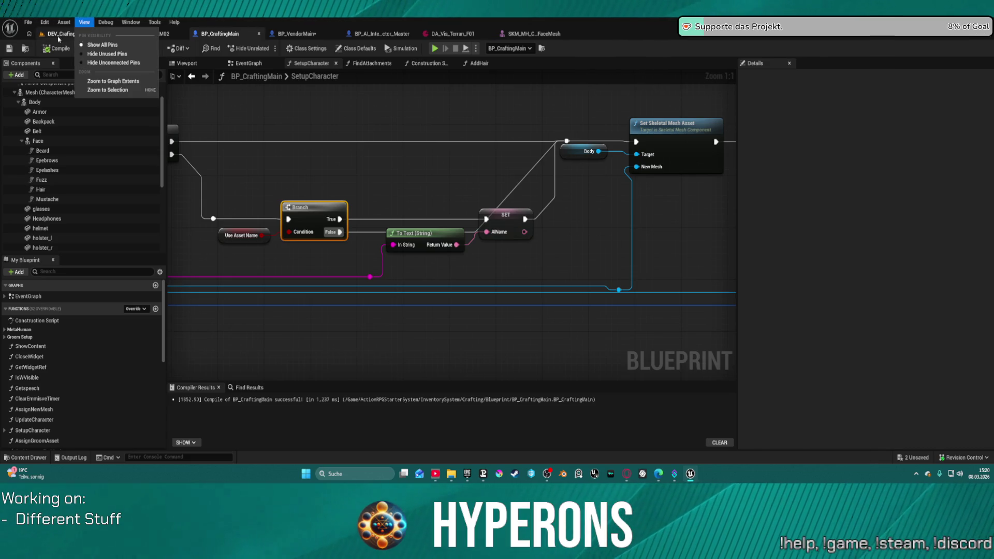
click(59, 35)
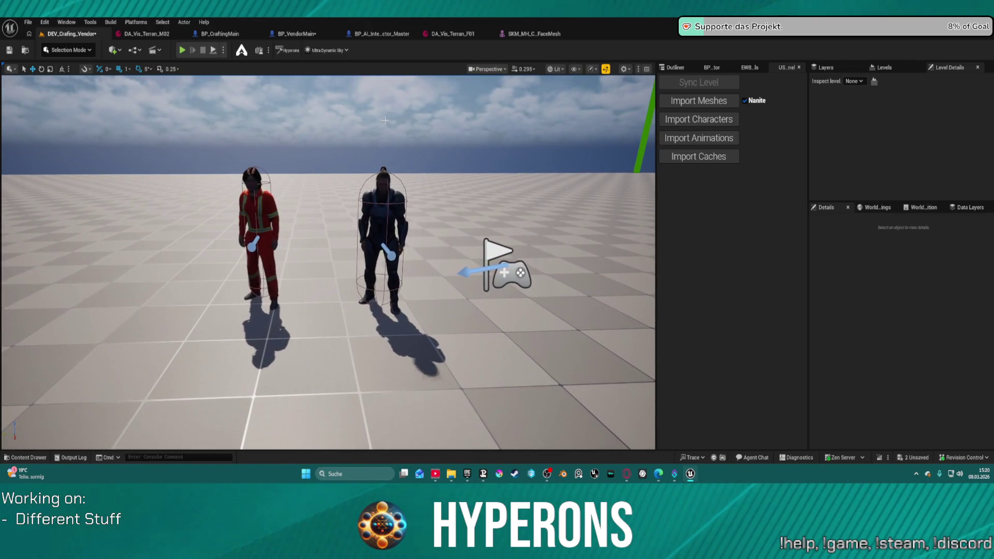
Step: Select the crafting NPC and set its Visual Data Asset to DA_Vis_Terran_M05
click(383, 223)
scroll(925, 371, down, 5)
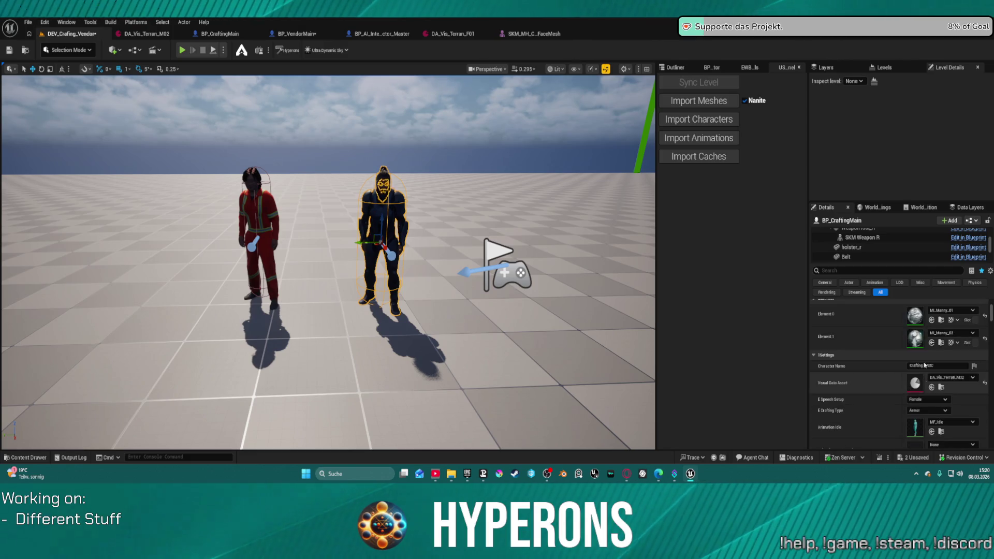
text(visu)
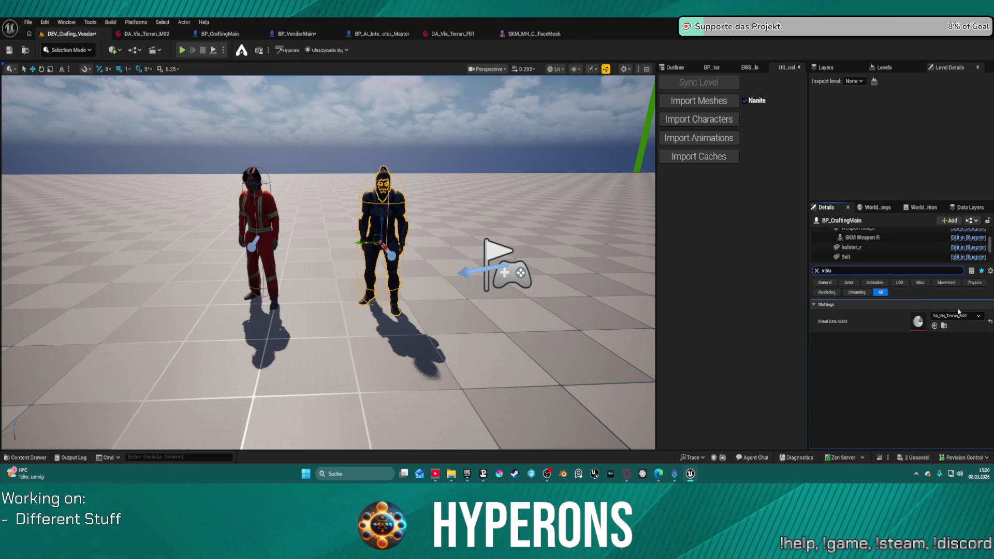
click(942, 305)
click(819, 306)
click(955, 316)
click(936, 271)
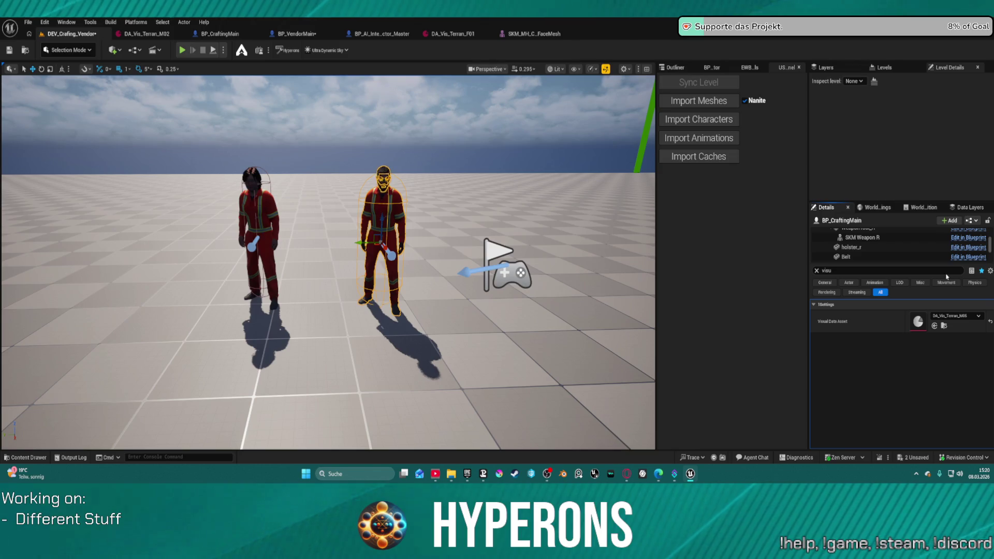
Step: Fly the camera closer to the two NPCs and clear the property search filter
click(332, 362)
drag(331, 362, 331, 336)
key(w)
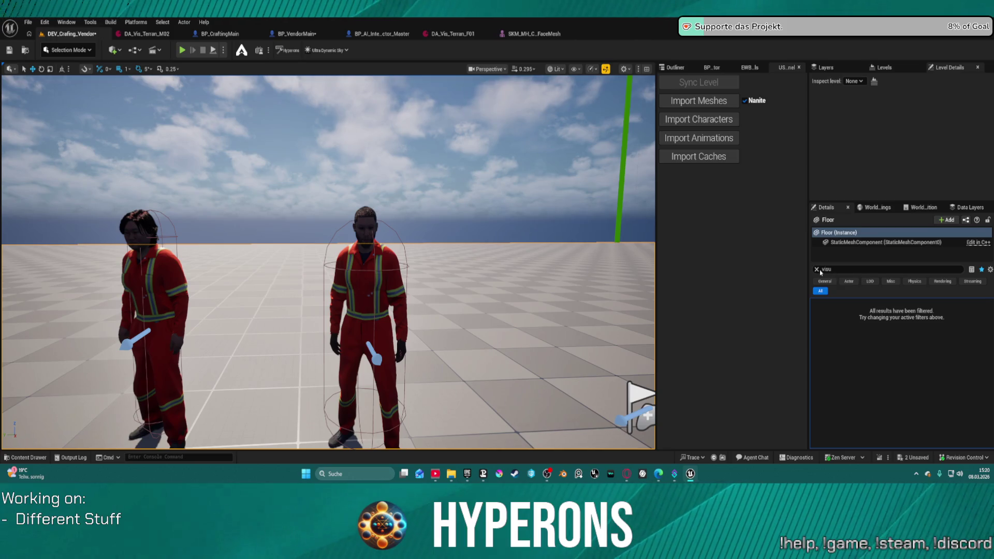
click(817, 269)
scroll(885, 354, down, 5)
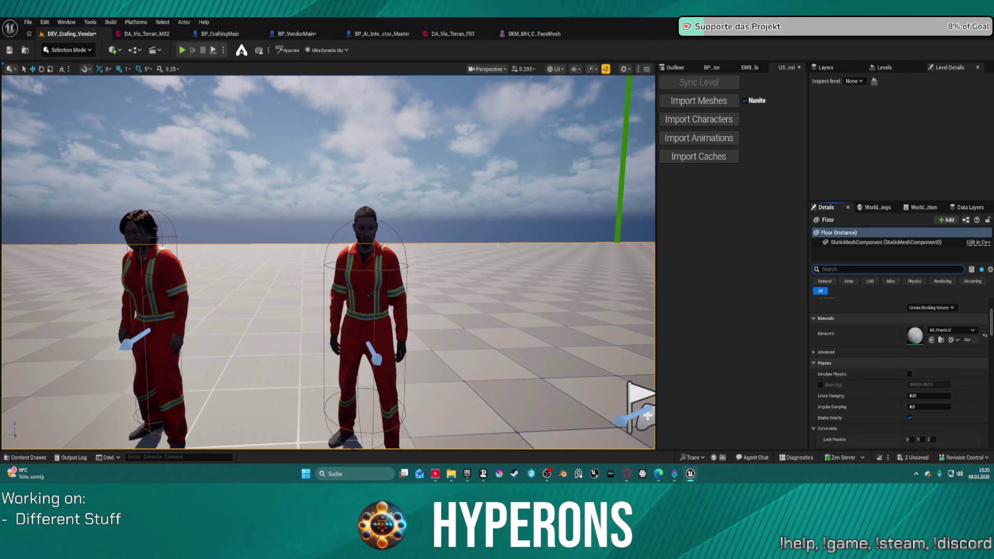
Step: Set the crafting NPC's E Speech Setup to Male and start playing the level
click(366, 289)
scroll(919, 334, down, 5)
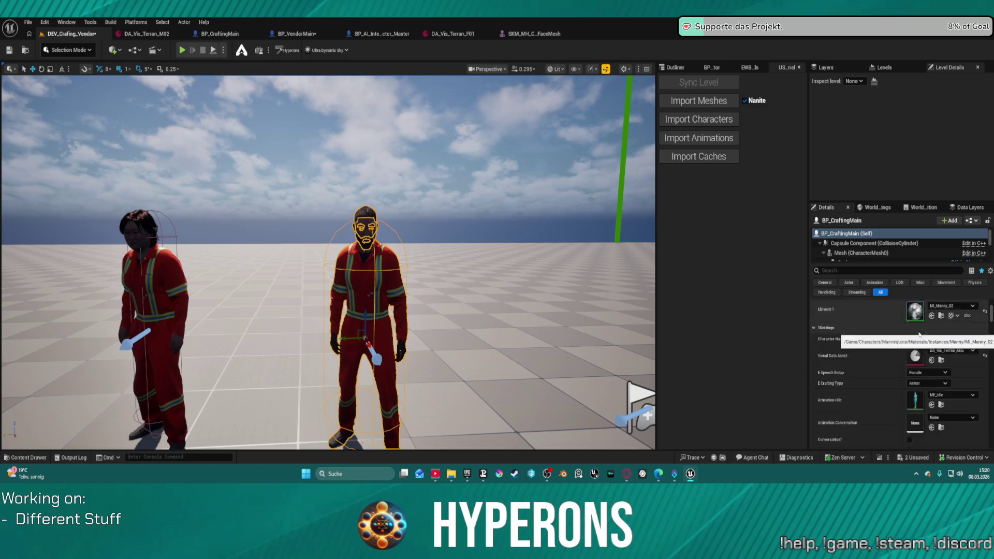
scroll(919, 334, down, 2)
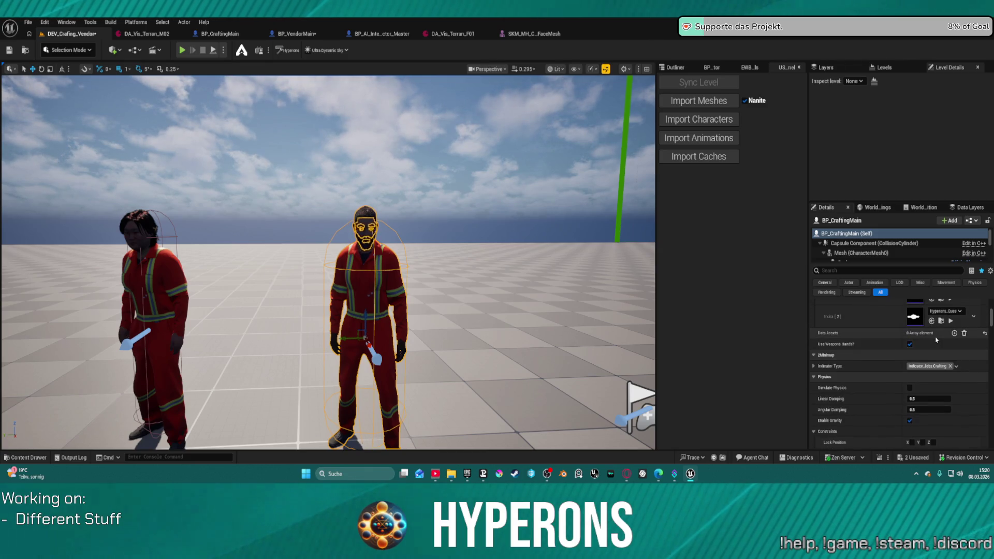
scroll(939, 339, up, 3)
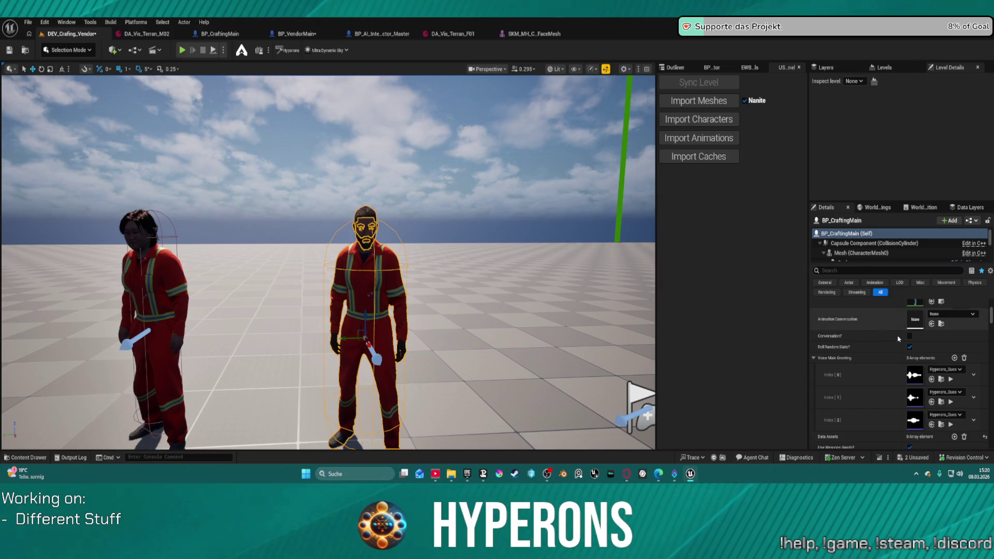
click(815, 359)
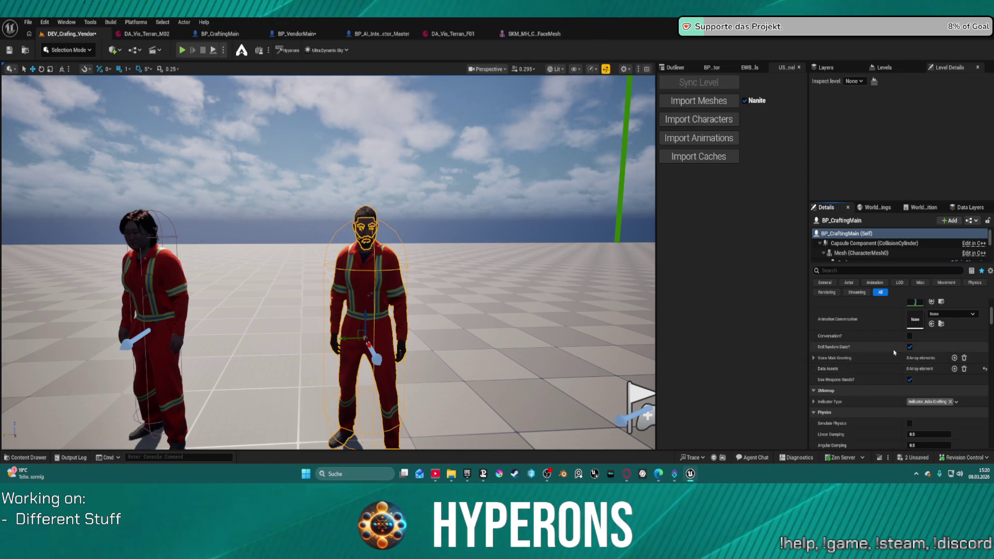
scroll(894, 353, up, 4)
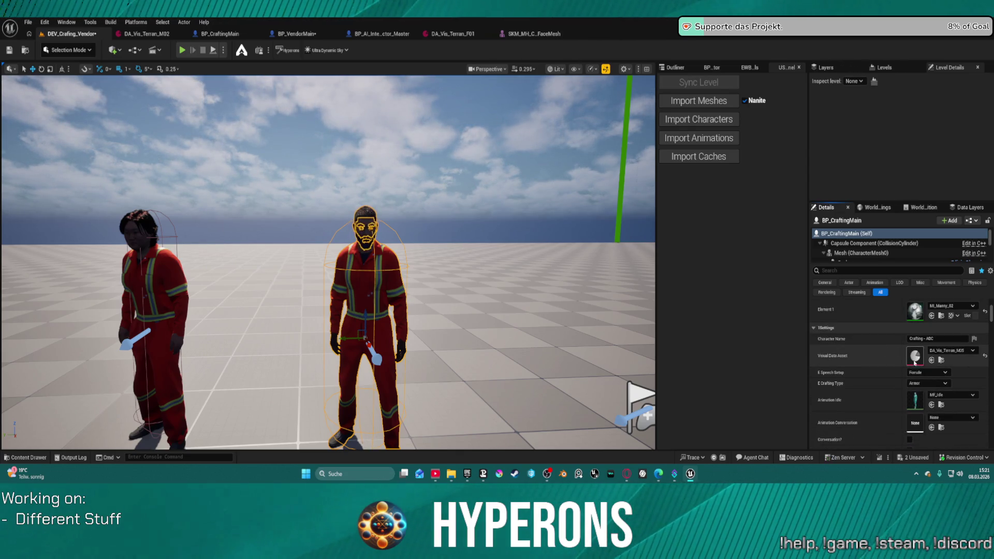
click(919, 373)
click(920, 387)
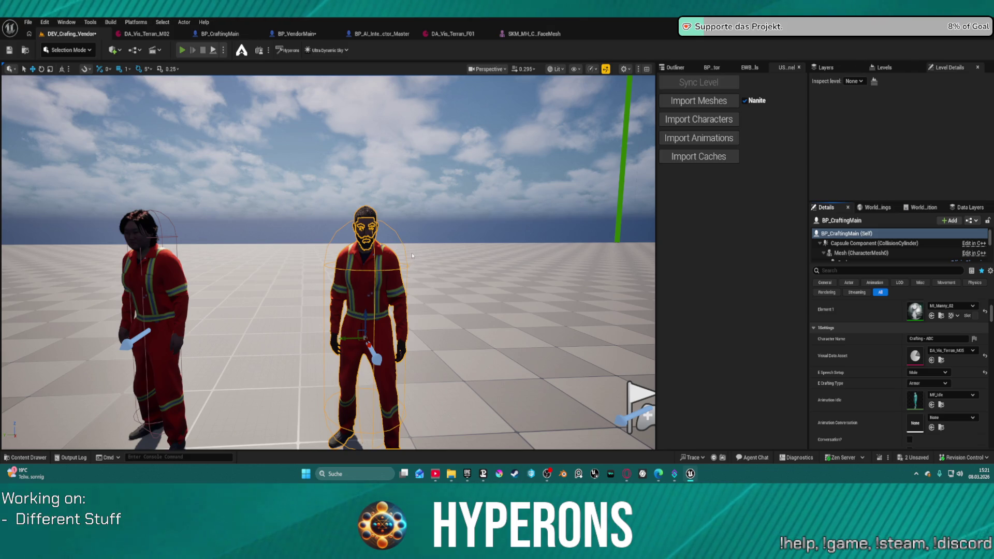
key(alt+p)
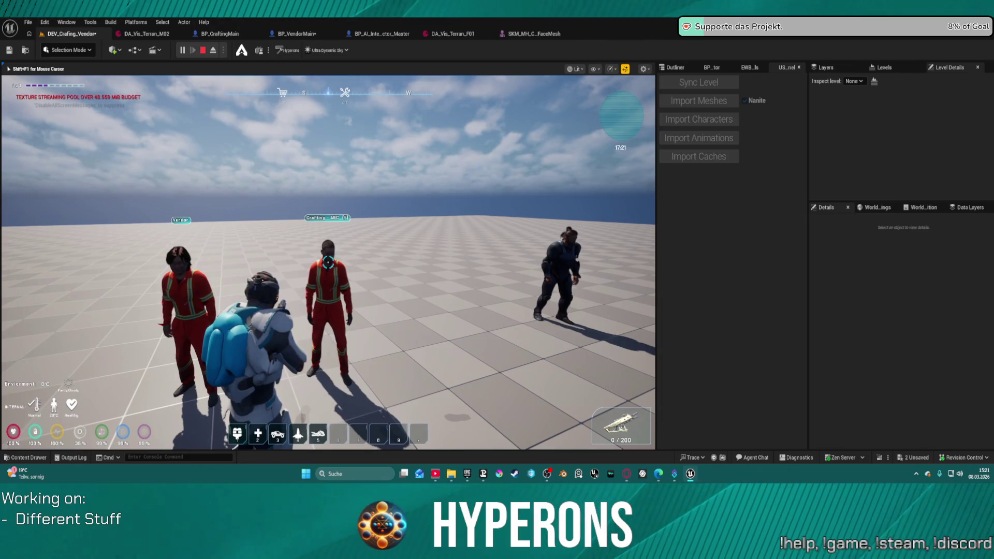
Step: Eject to a free camera with F8, then re-possess the player character
key(F8)
key(F11)
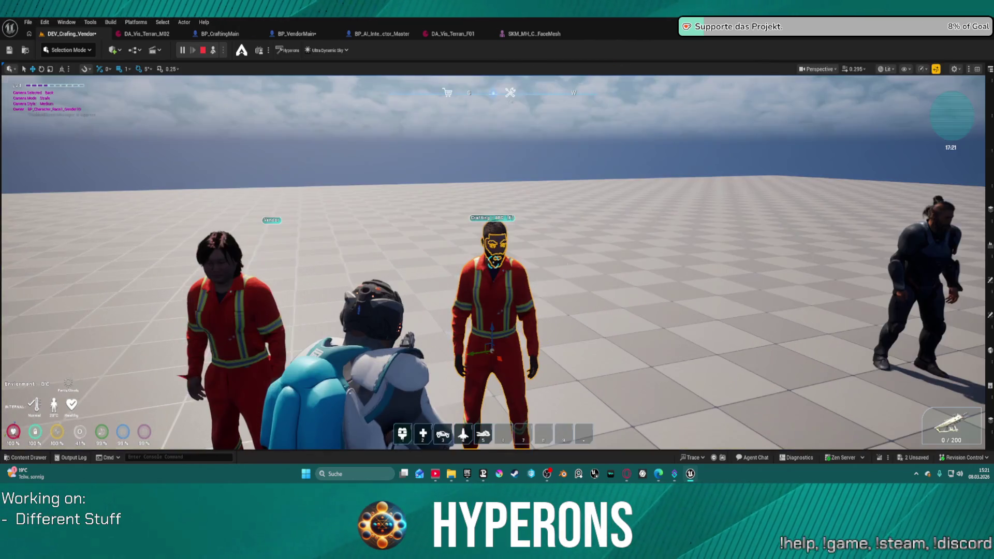
key(F8)
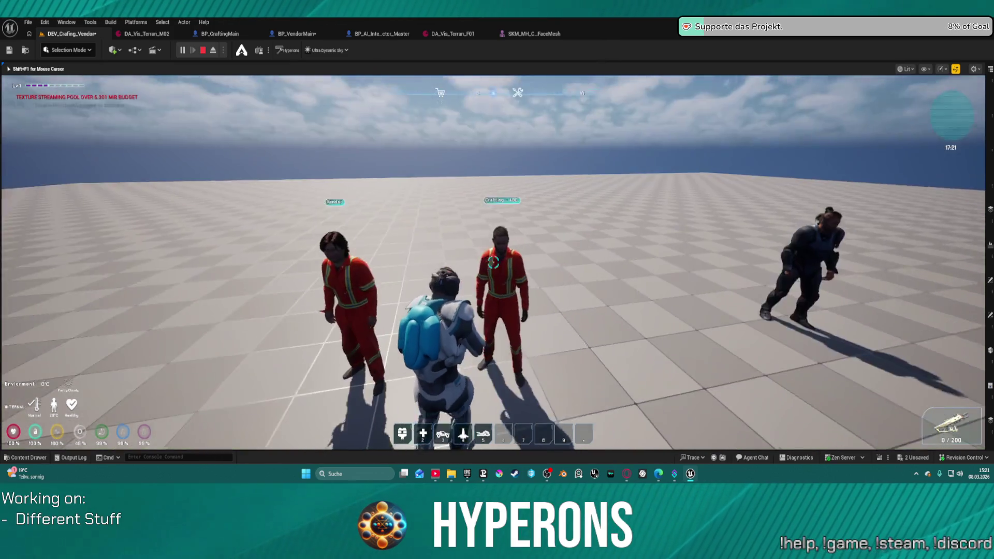
Step: Open the crafting NPC's Crafting - ABC window with F, look back at the NPCs, then stop play
key(f)
scroll(615, 270, down, 1)
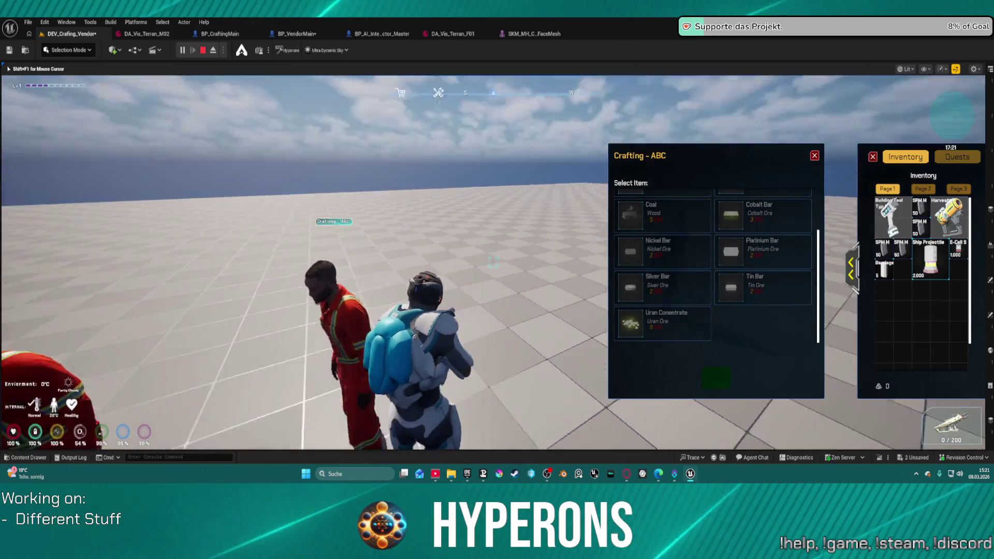
click(455, 203)
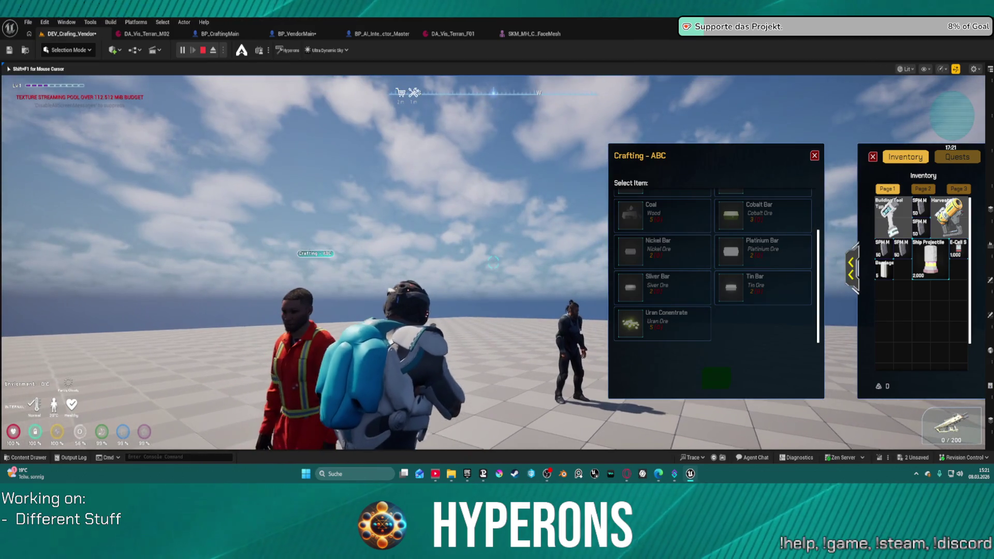
key(shift+F1)
key(Escape)
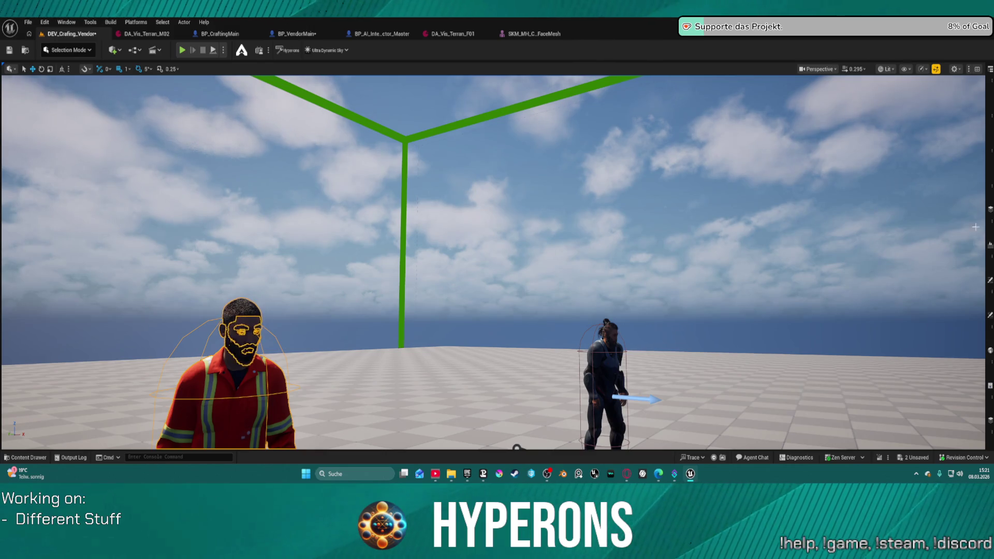
click(989, 316)
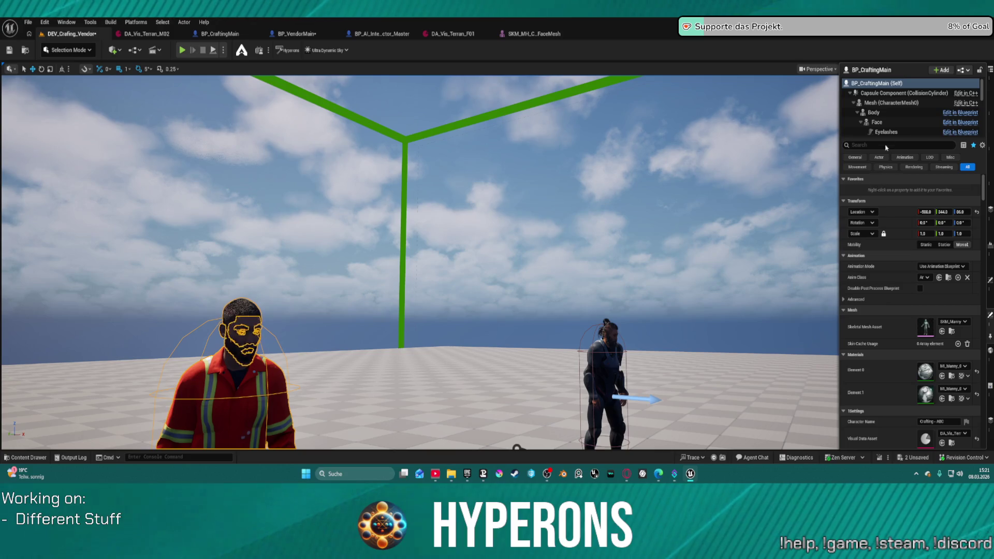
scroll(891, 106, down, 5)
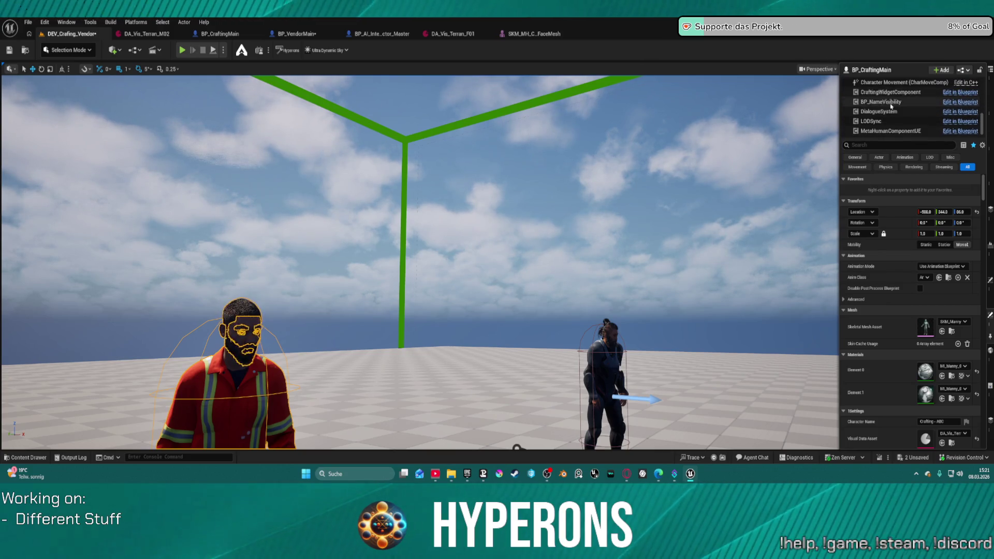
click(885, 112)
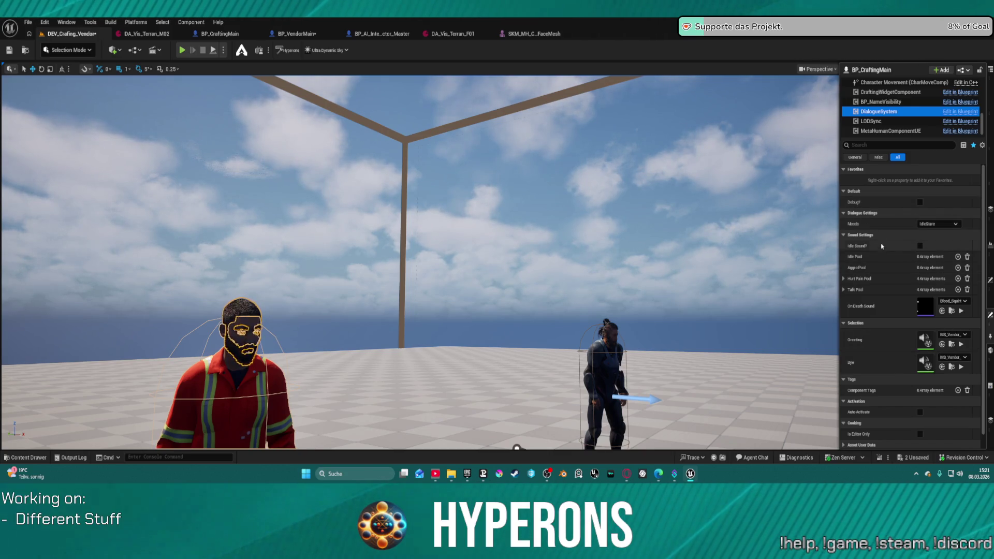
scroll(876, 285, down, 1)
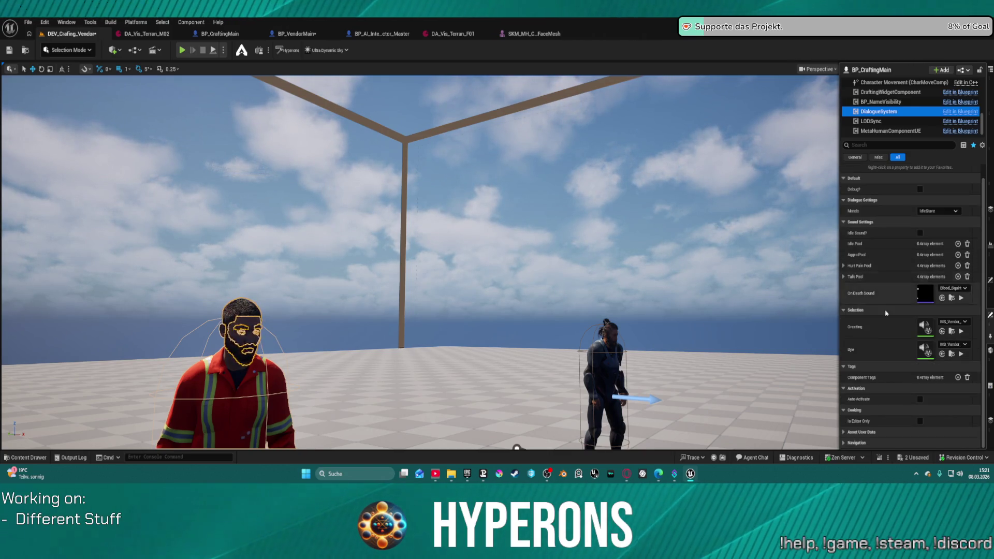
click(960, 354)
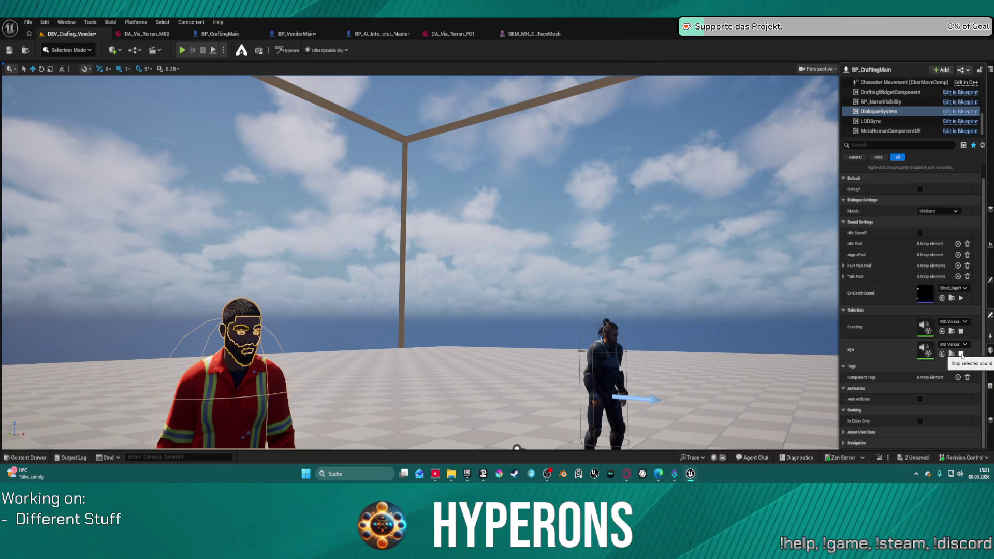
click(961, 355)
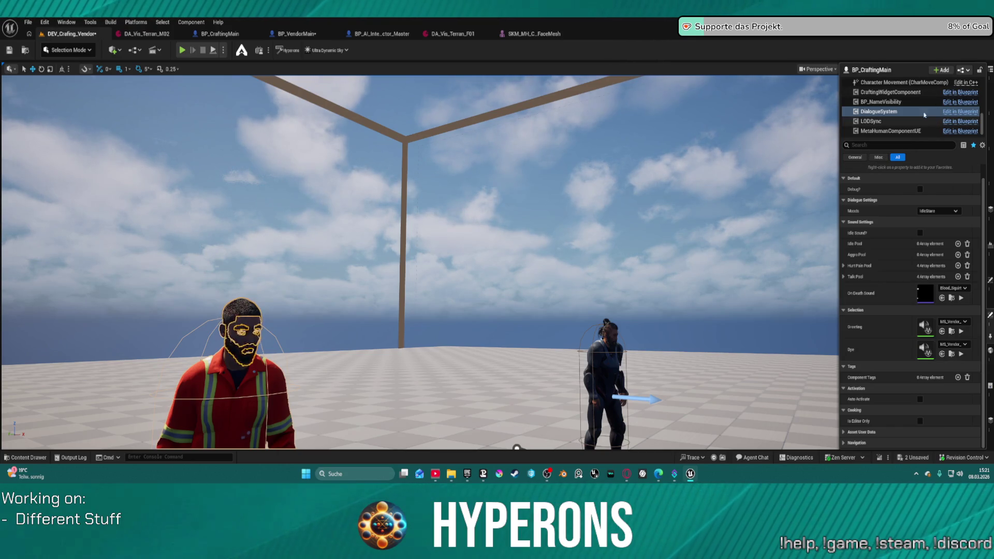
scroll(904, 231, up, 1)
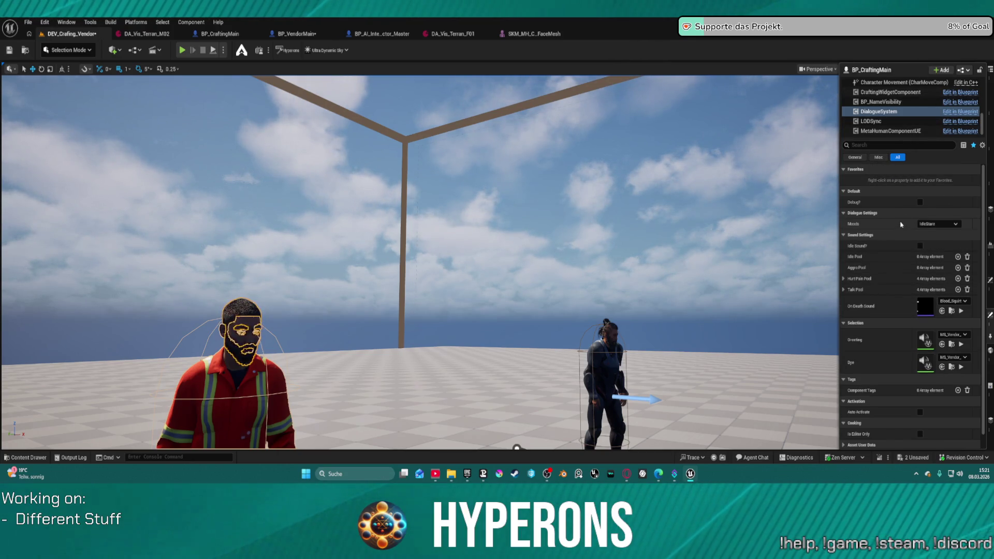
scroll(870, 103, down, 5)
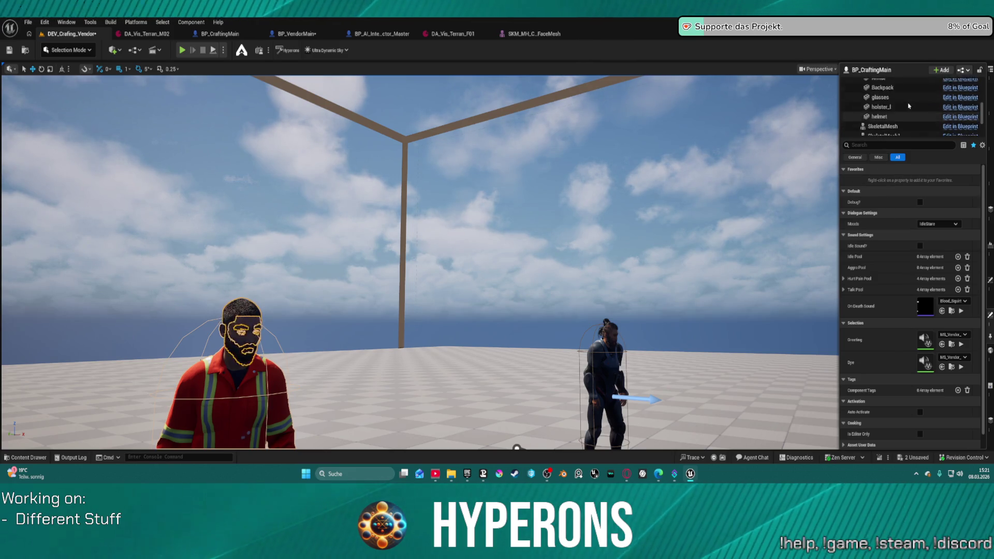
click(939, 225)
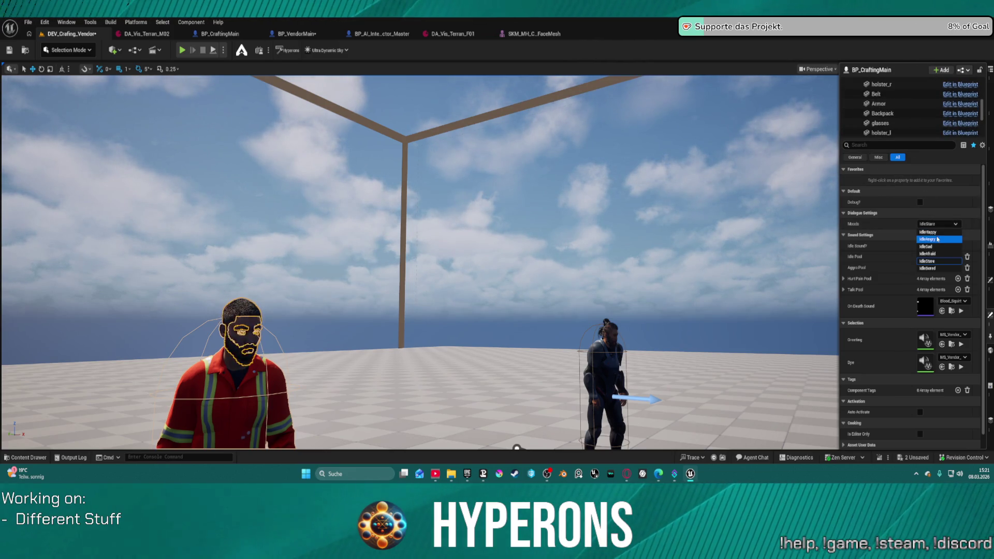
click(935, 233)
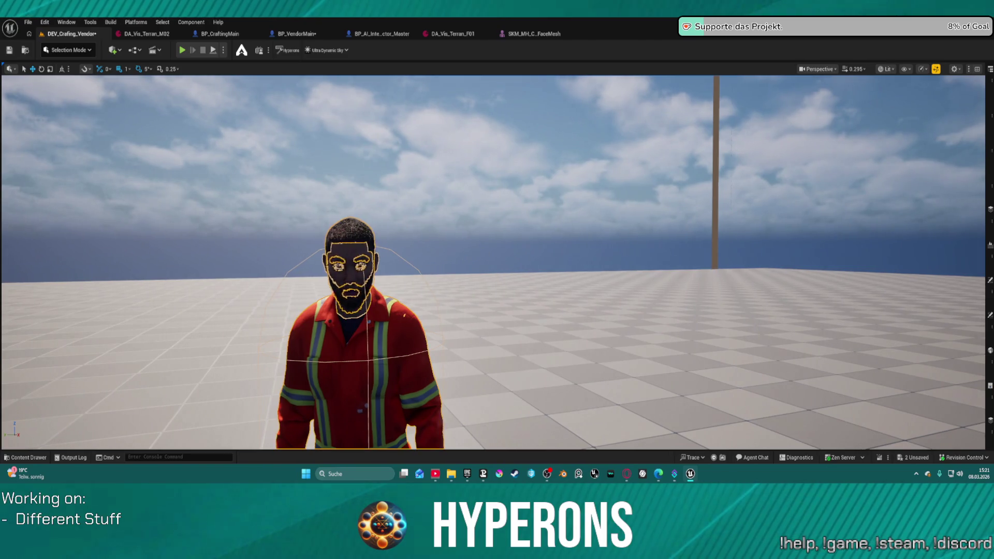
click(306, 316)
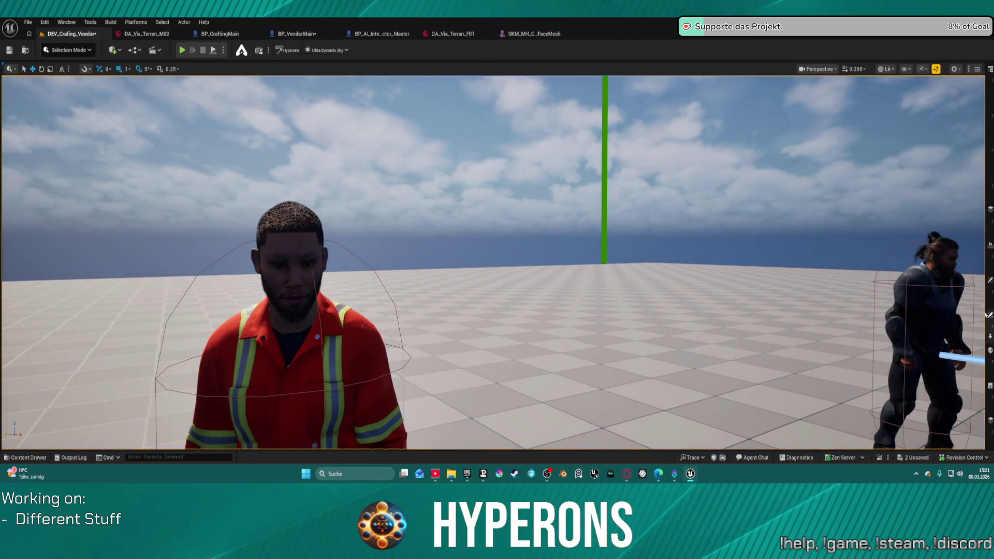
click(989, 316)
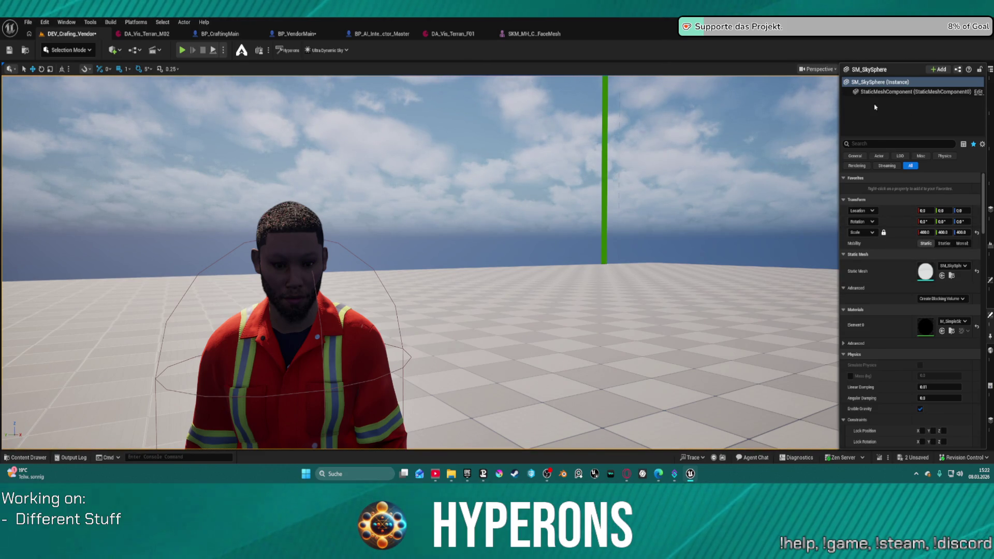
click(301, 269)
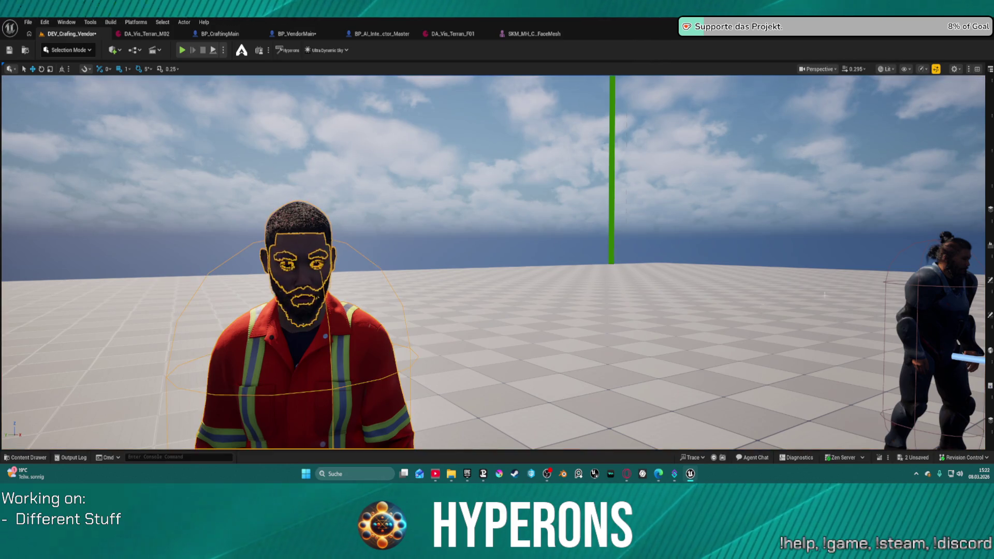
Step: Expand the crafting NPC's Voice Male Greeting list in the Details panel
click(989, 314)
scroll(911, 275, down, 10)
scroll(911, 275, down, 1)
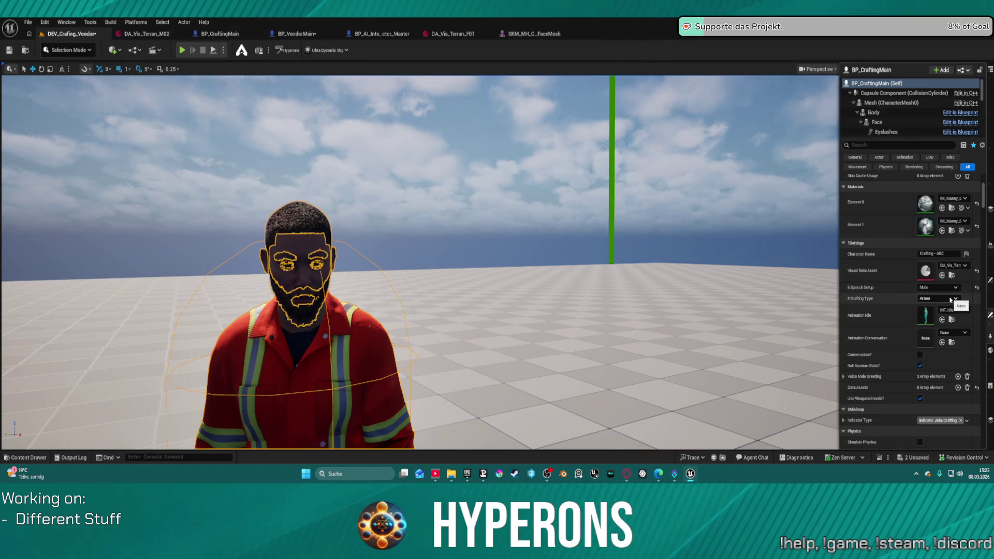
click(910, 376)
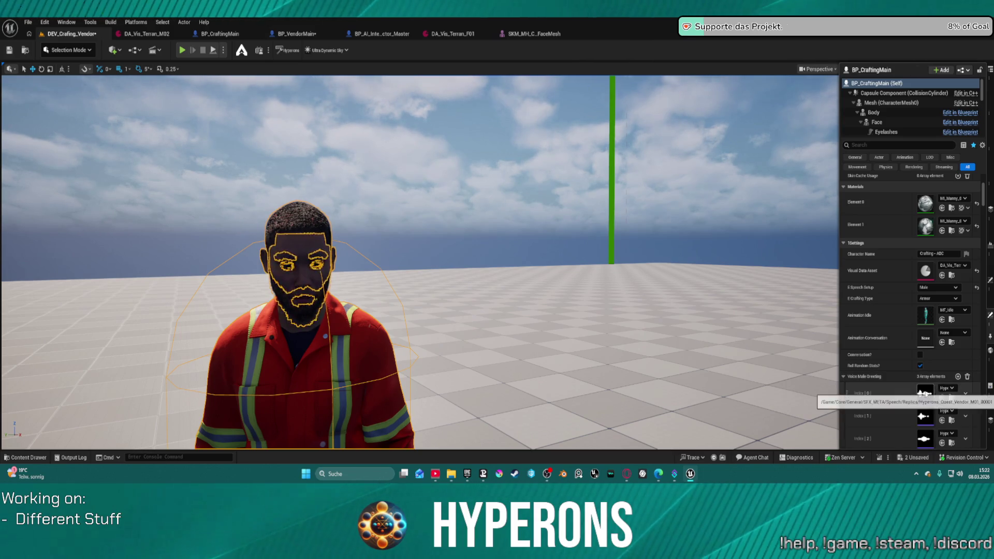
Step: Preview Hyperons_Quest_Vendor_M01_00004 in the Content Drawer, then return to BP_VendorMain
click(951, 397)
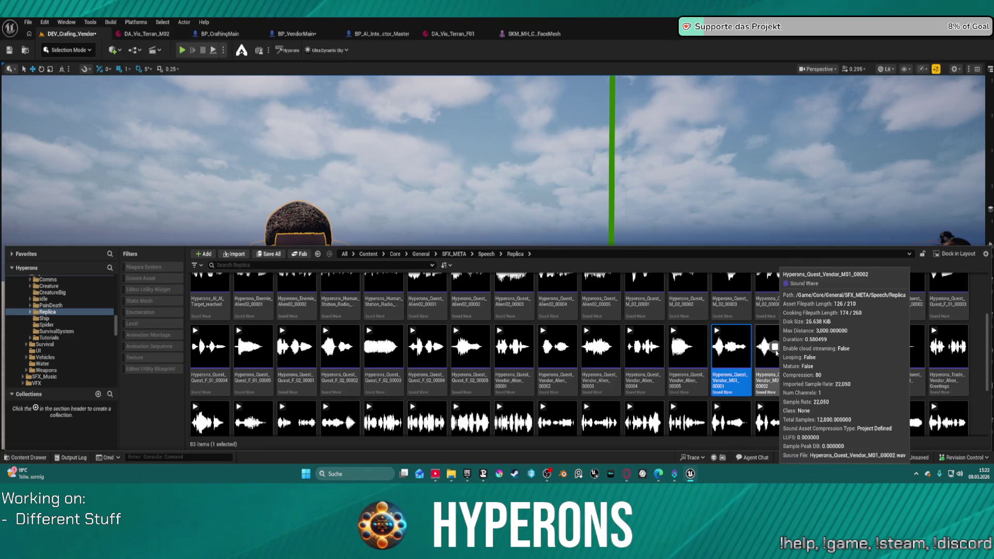
mouse_move(818, 348)
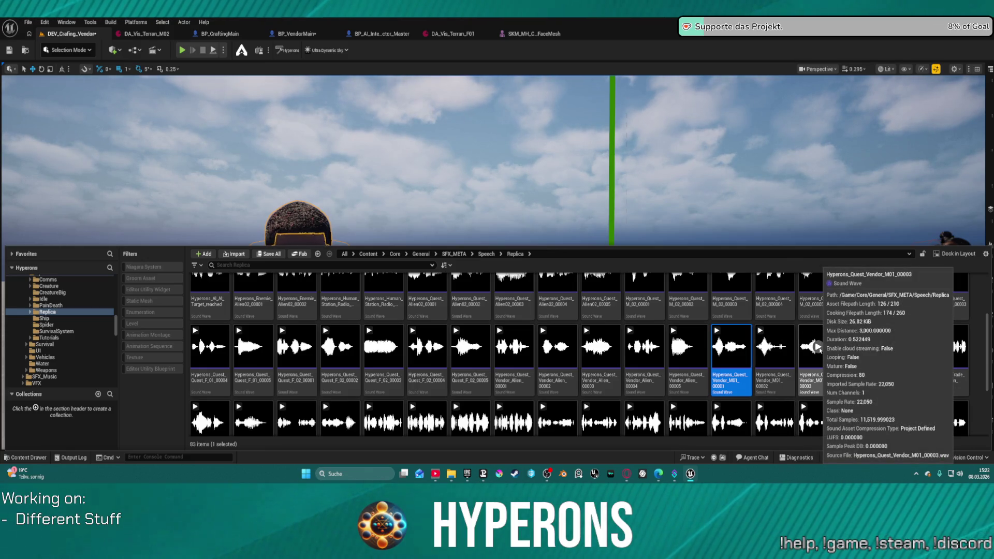
click(861, 347)
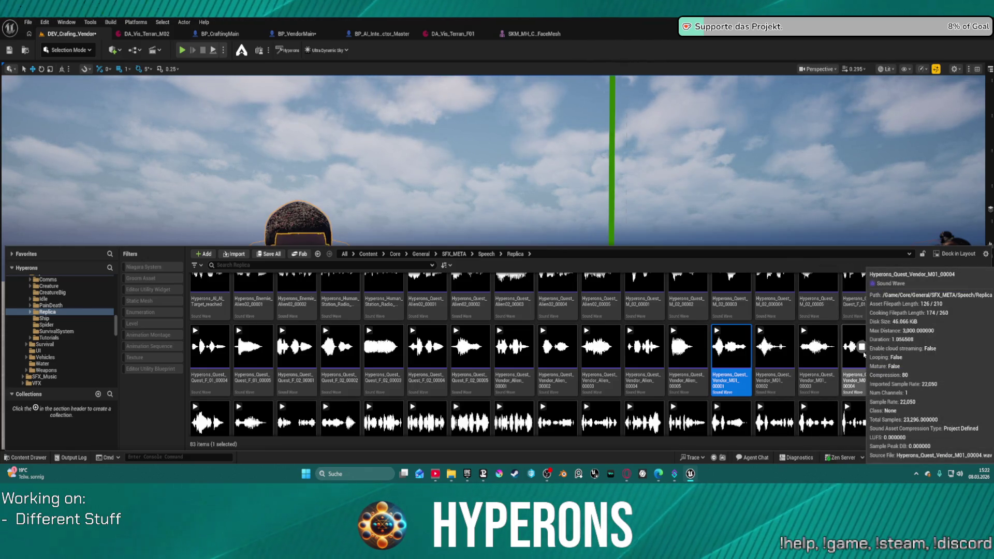
click(779, 213)
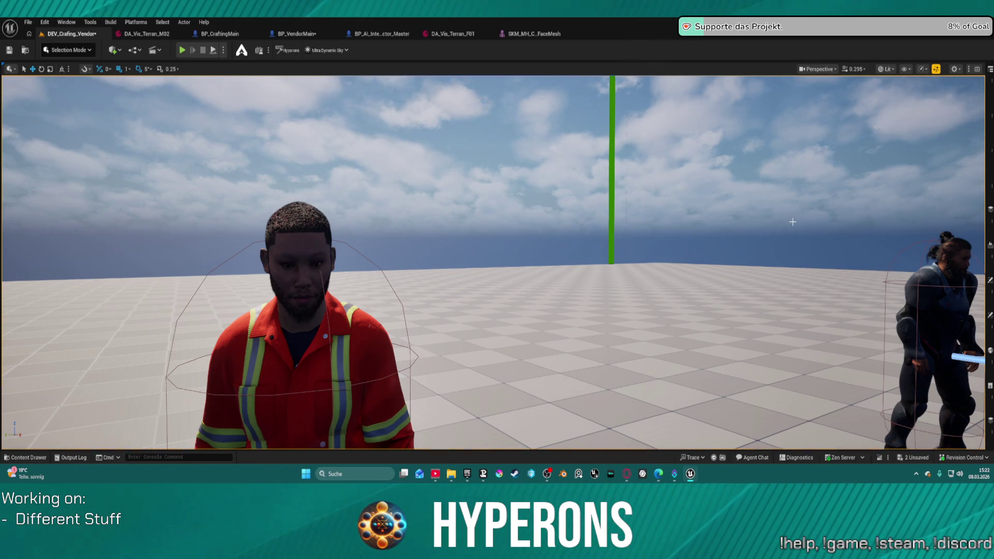
click(312, 36)
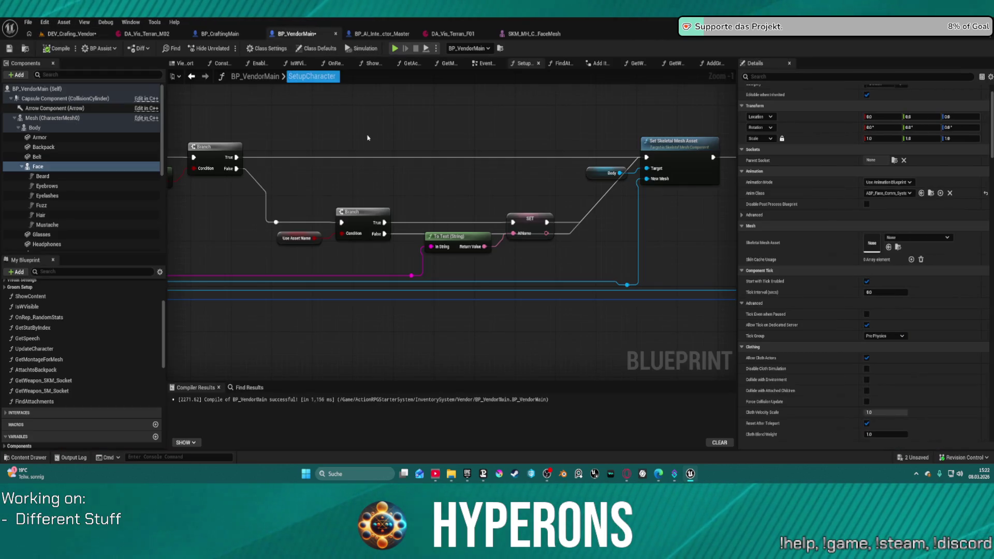
Step: Inspect more of the BP_VendorMain graph nodes, then switch to the DA_Vis_Terran_M04 data asset
scroll(366, 135, down, 3)
mouse_move(714, 155)
mouse_down()
mouse_move(517, 109)
mouse_move(518, 254)
mouse_move(564, 254)
mouse_up()
drag(710, 172, 648, 126)
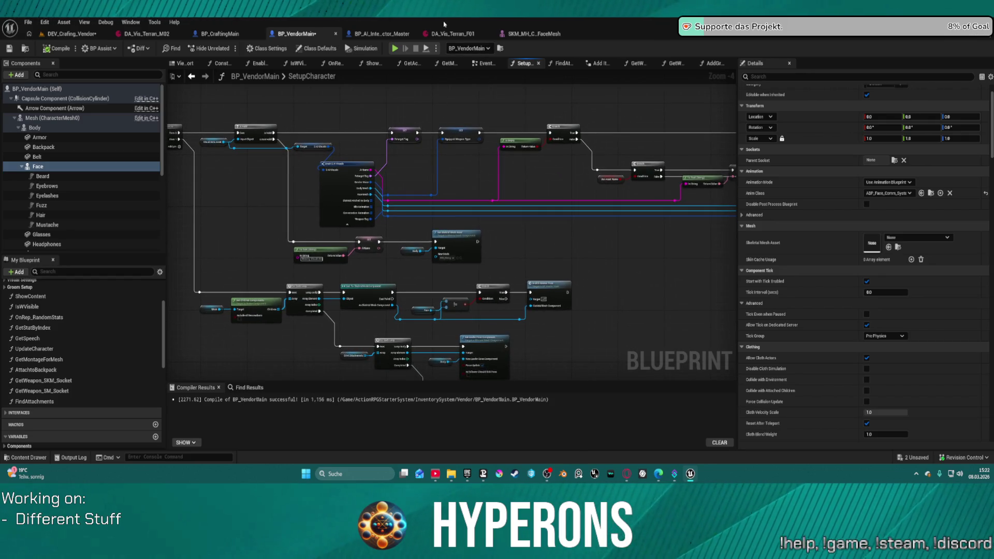
click(155, 32)
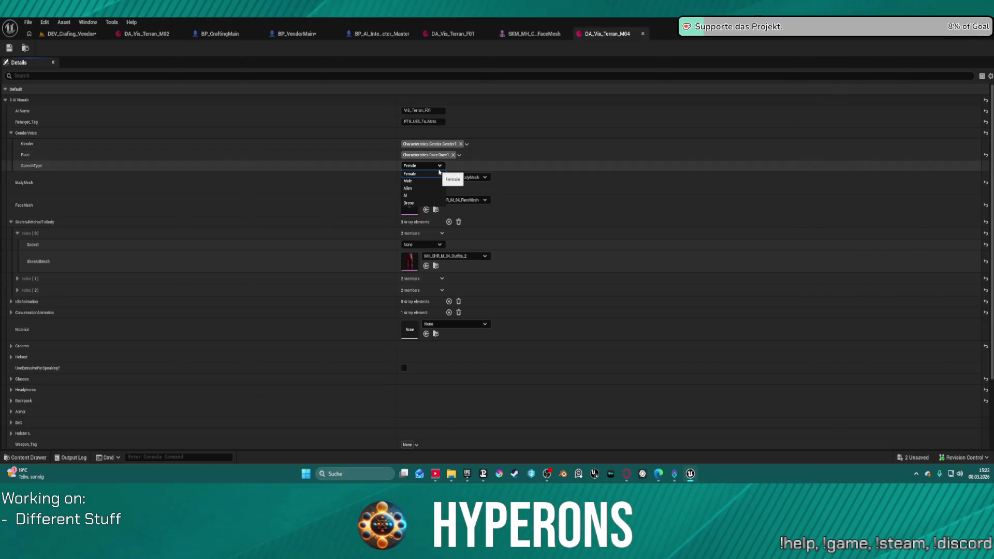
Step: Set DA_Vis_Terran_M04's Speech Type to Male and save it, checking the asset out
click(425, 182)
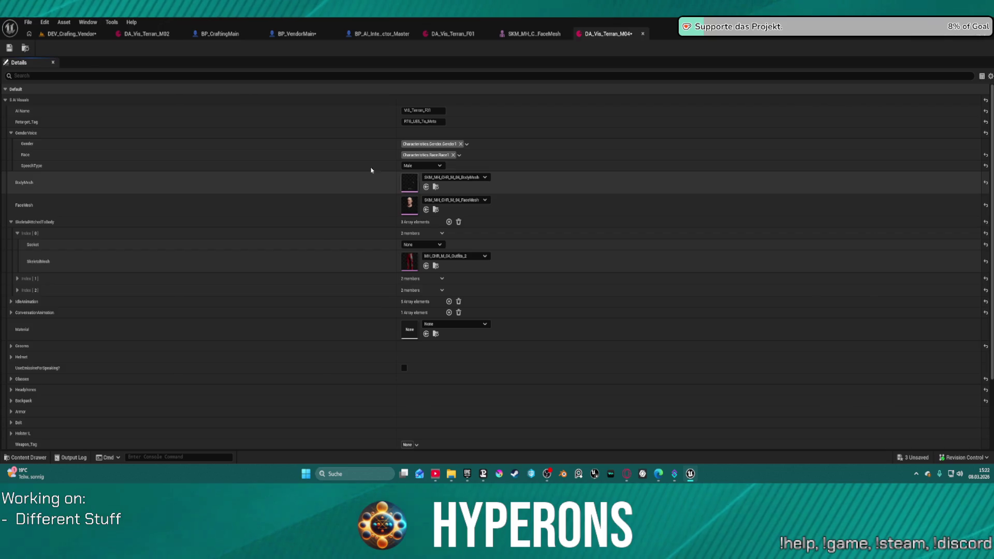
click(9, 49)
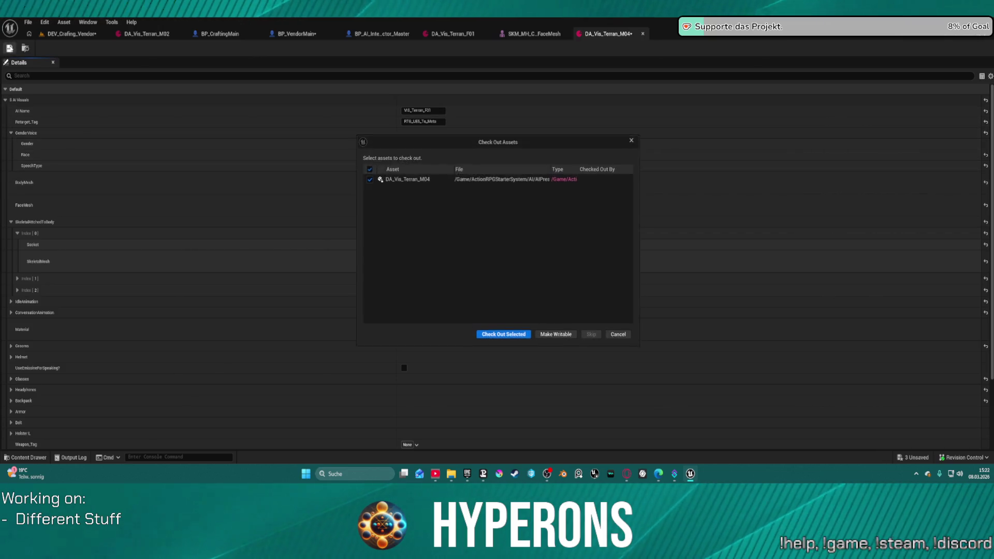
click(500, 336)
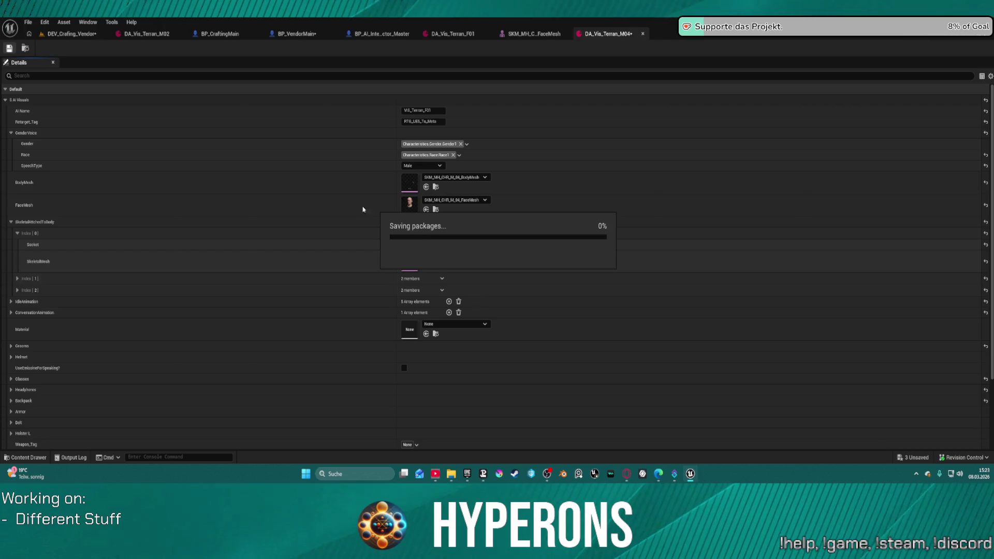
Step: Back in the test level, select the red-suited crafting character and start Play In Editor
click(70, 34)
click(333, 311)
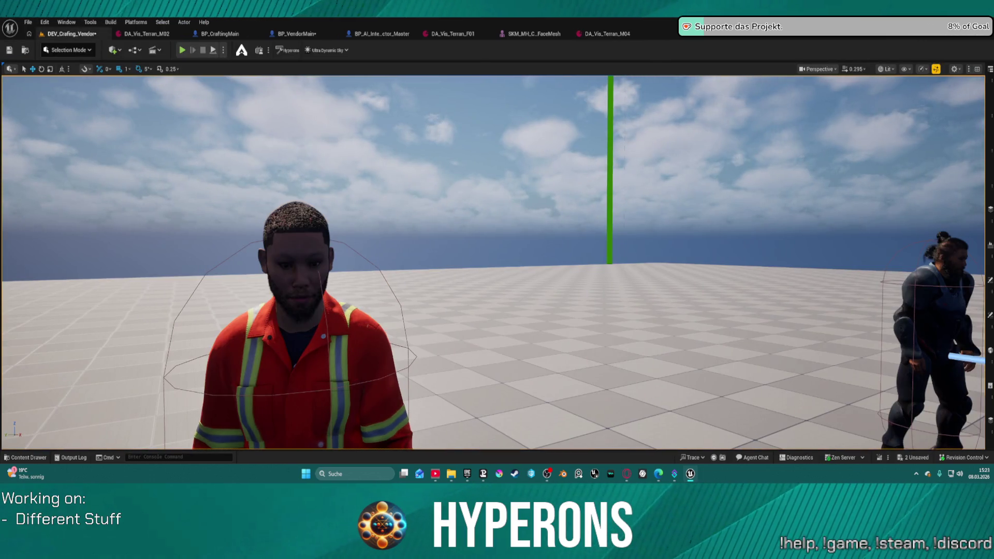
scroll(332, 310, down, 5)
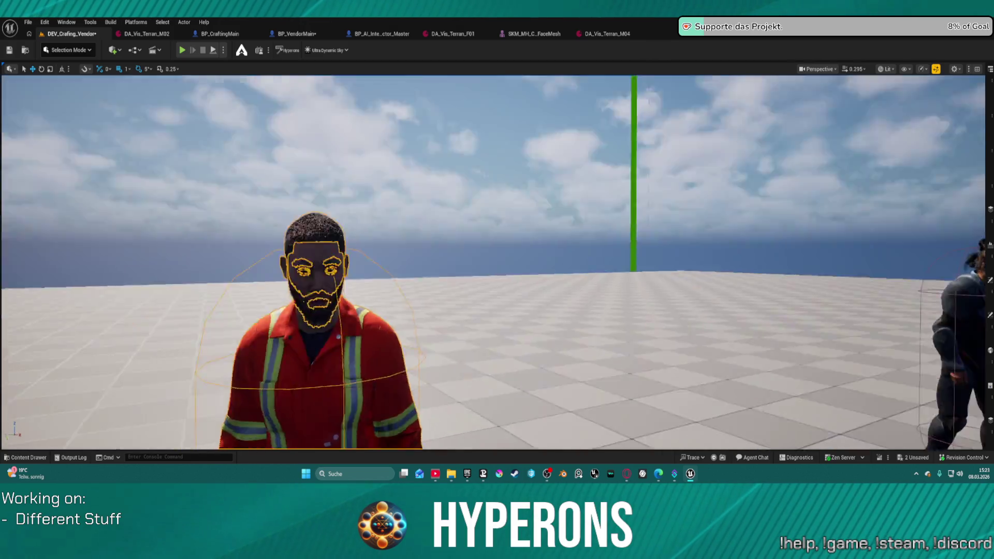
drag(254, 288, 254, 269)
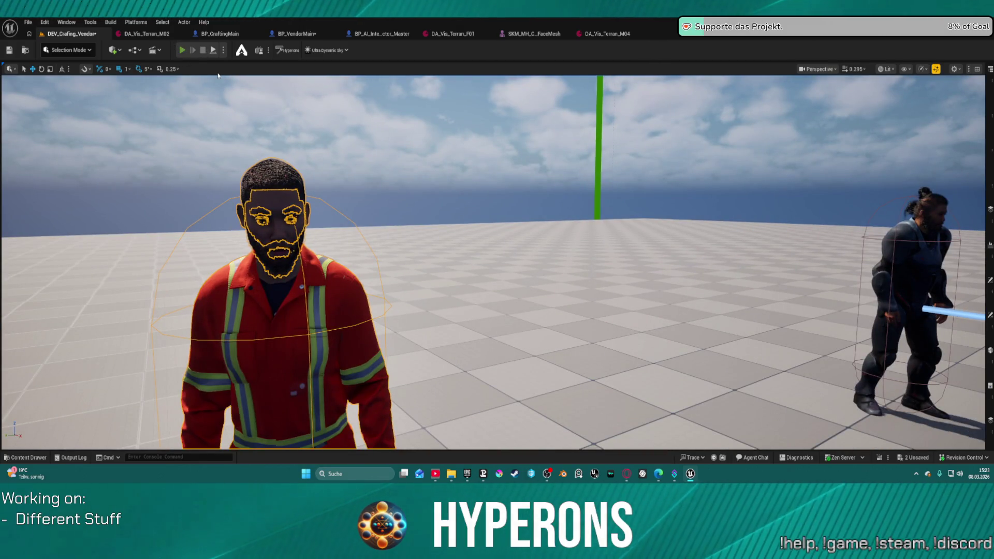
key(alt+p)
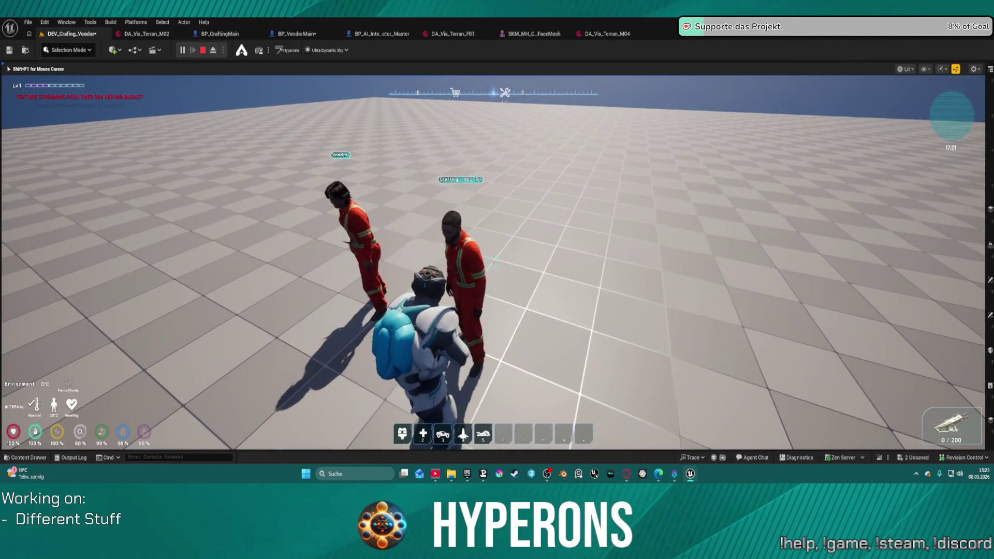
Step: Open the crafter's Crafting - ABC window with E, then stop the play session with Esc
key(e)
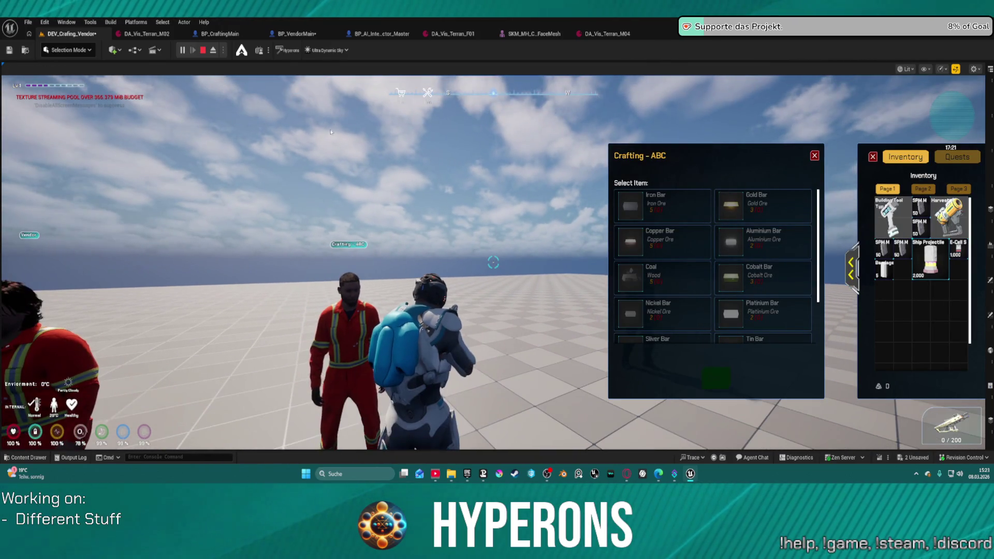
key(Escape)
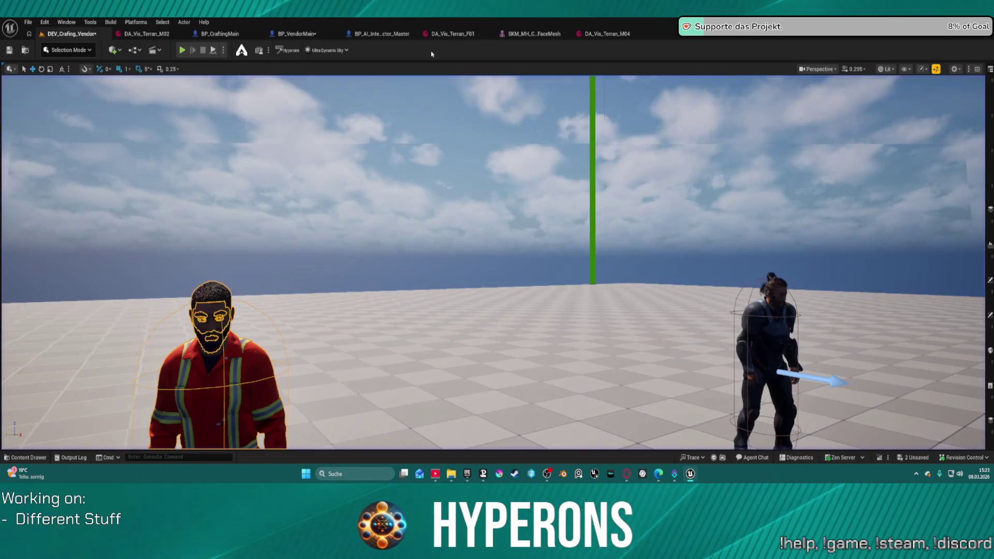
Step: Browse from DA_Vis_Terran_M04 to DA_Vis_Terran_M05, open it, and return to DEV_Crafting_Vendor
click(603, 34)
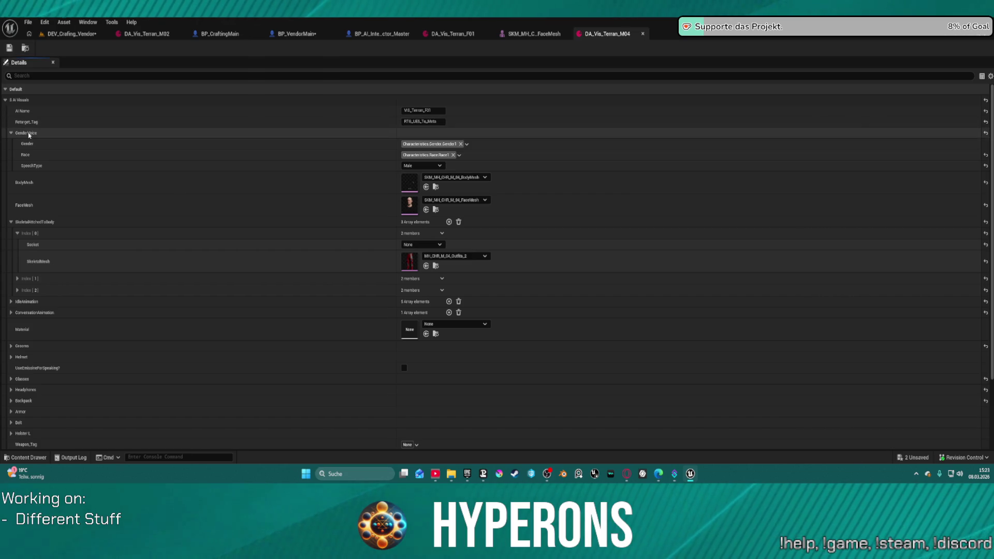
click(26, 50)
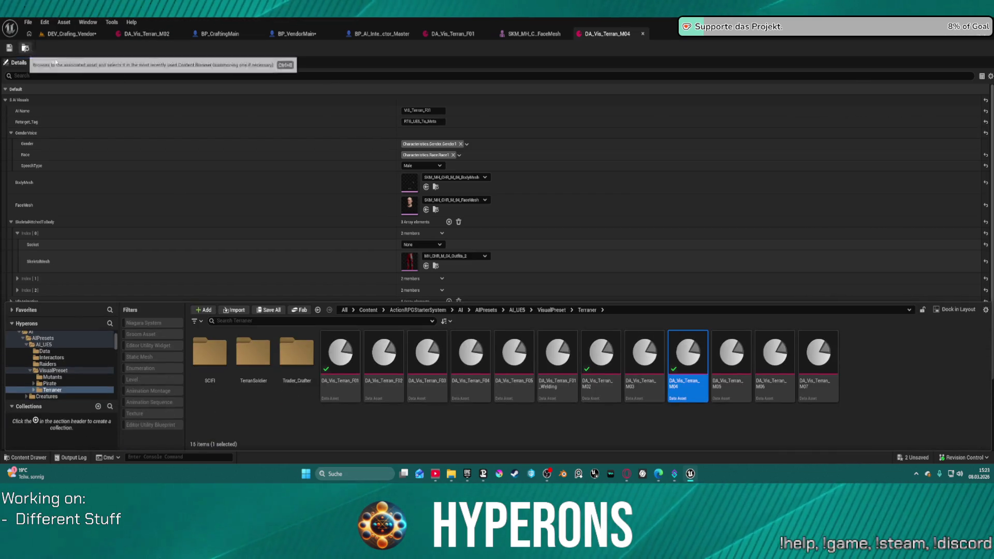
click(726, 351)
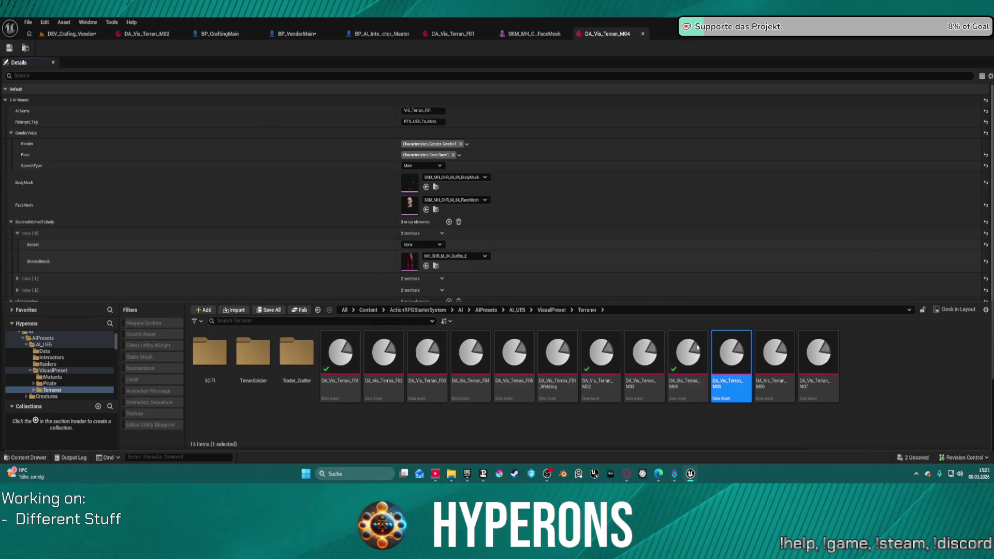
key(Return)
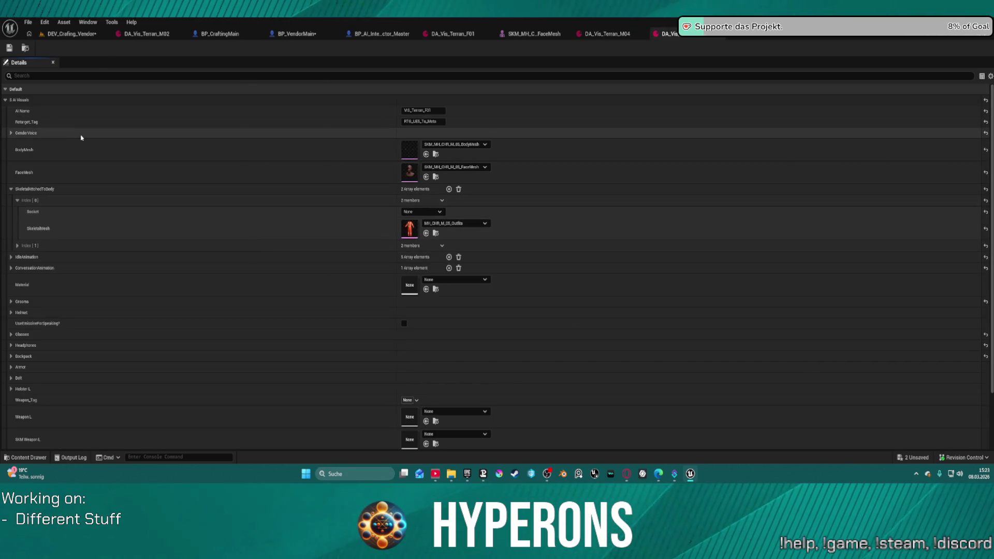
click(70, 34)
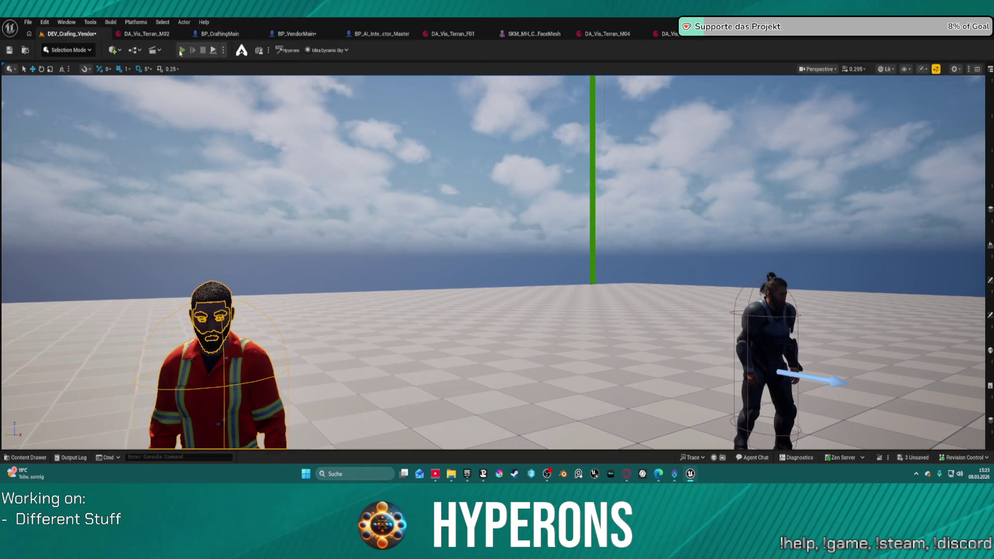
key(alt+p)
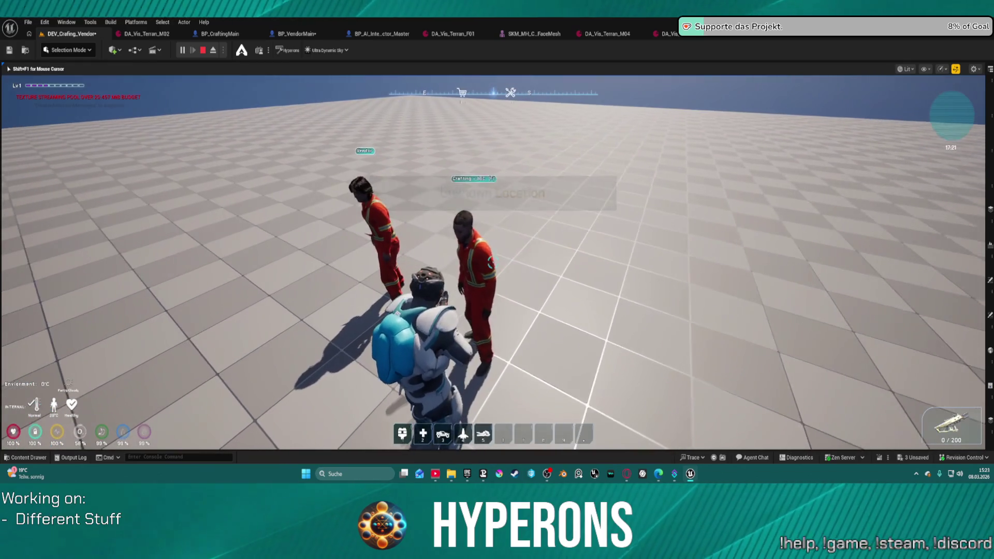
key(e)
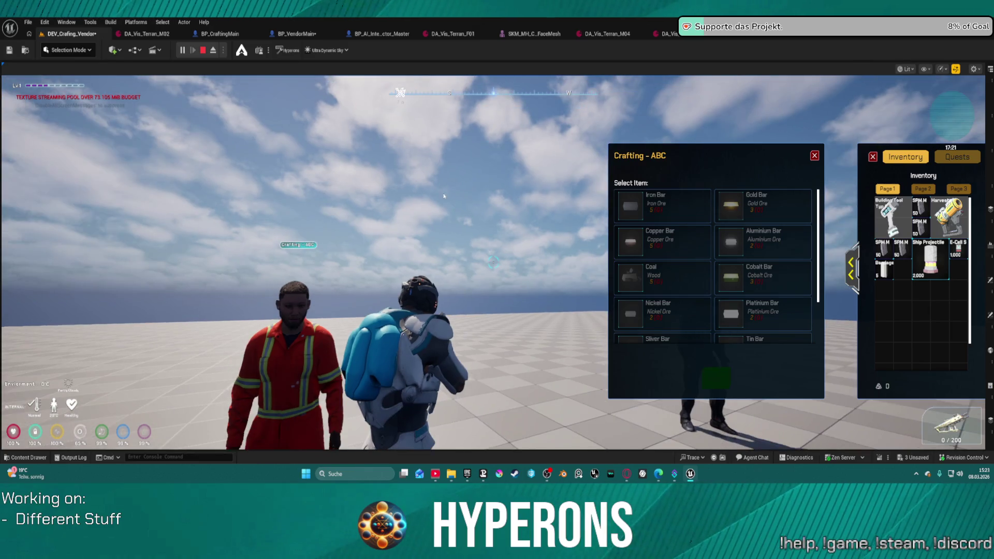
key(Escape)
click(673, 34)
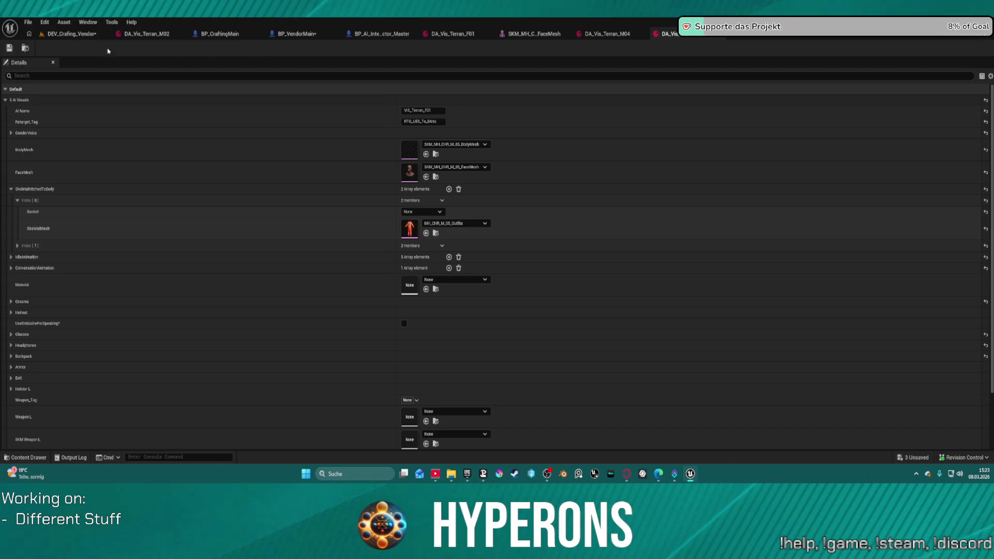
click(72, 34)
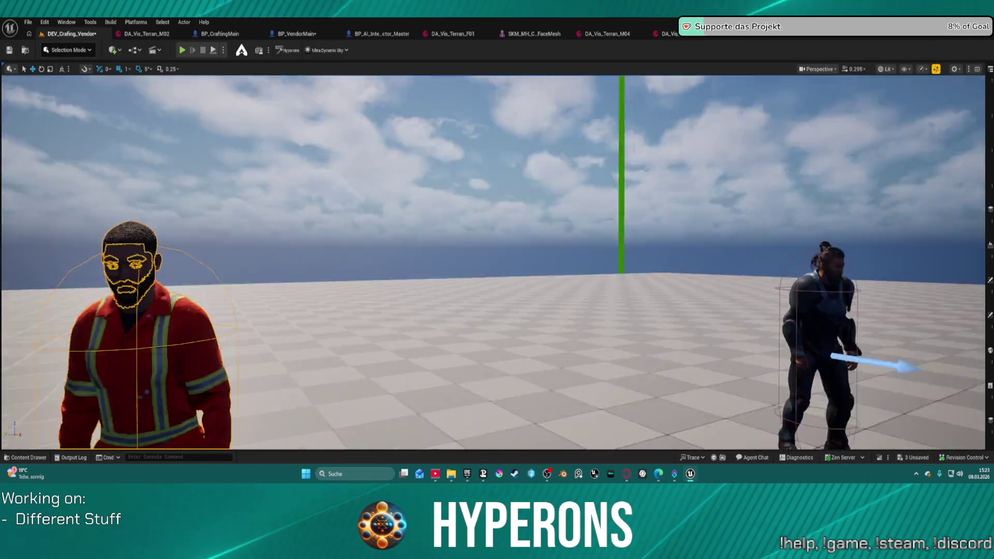
drag(239, 365, 239, 394)
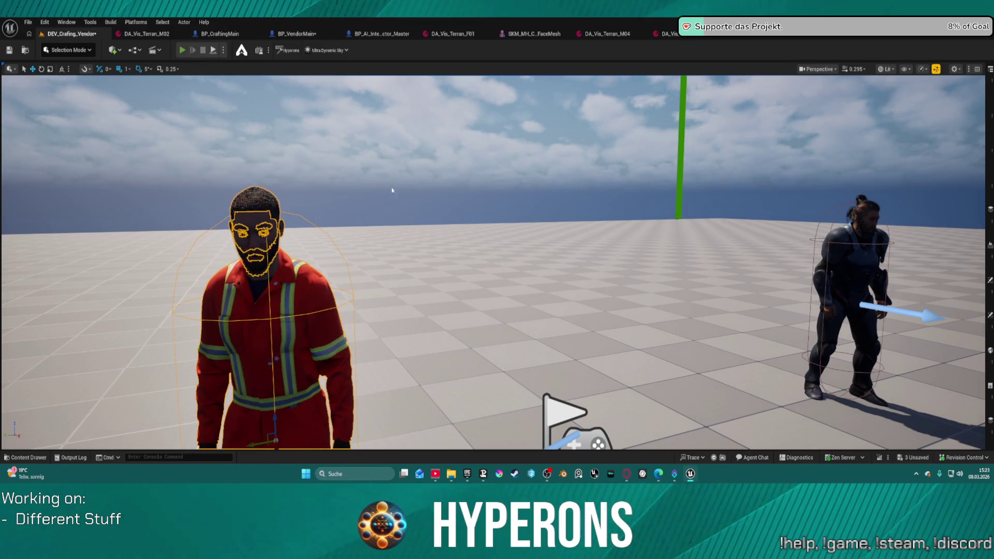
key(alt+p)
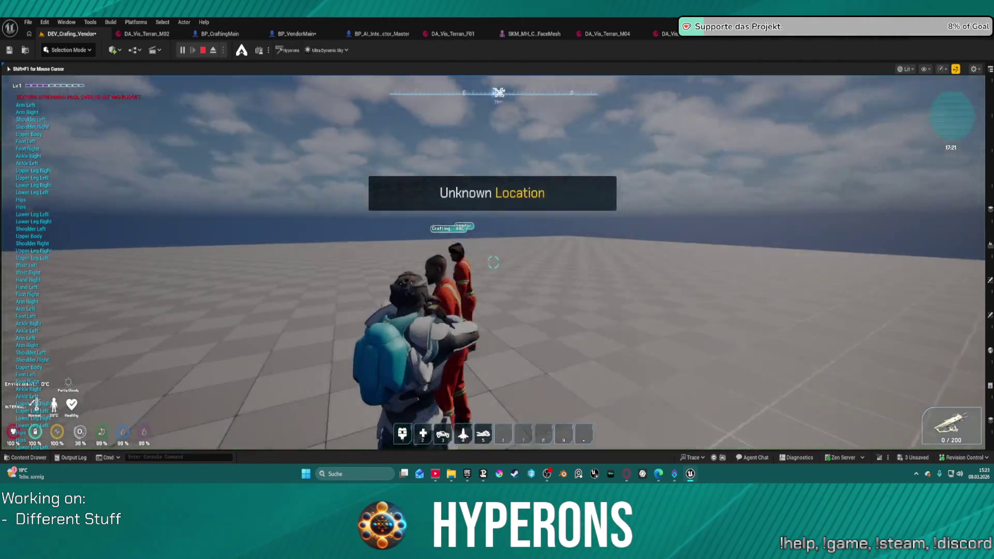
Step: Open the Crafting NPC's crafting window, walk closer, and close the crafting and inventory windows
key(e)
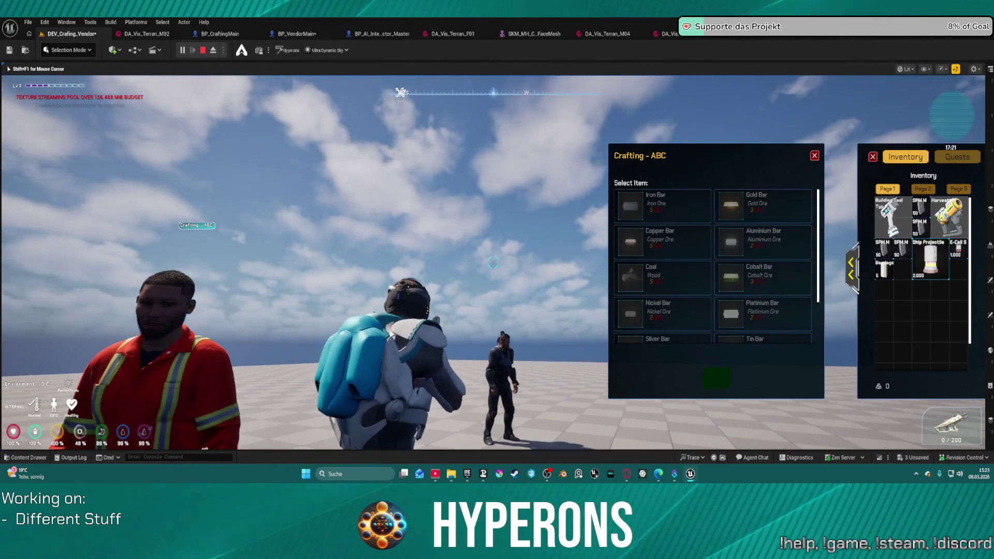
key(shift+F1)
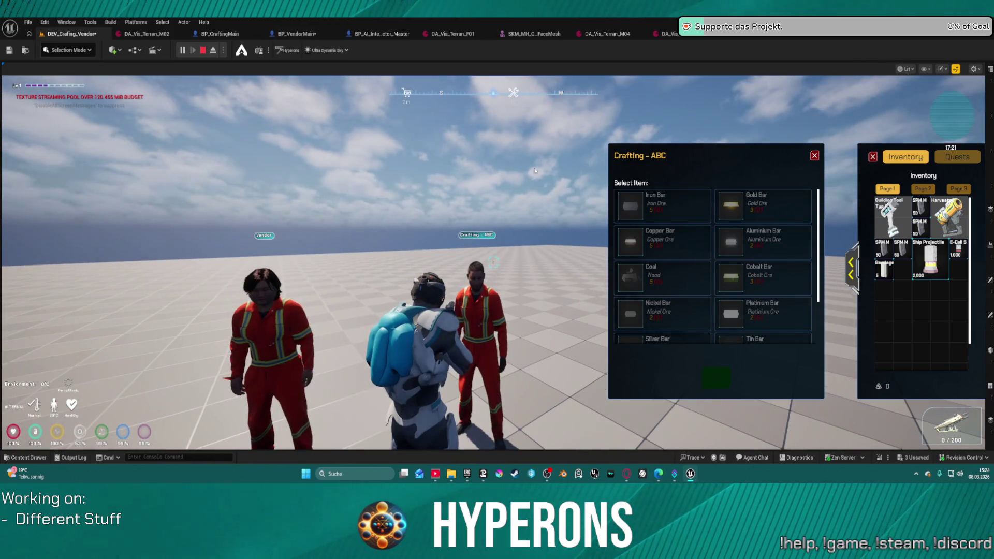
click(498, 270)
key(w)
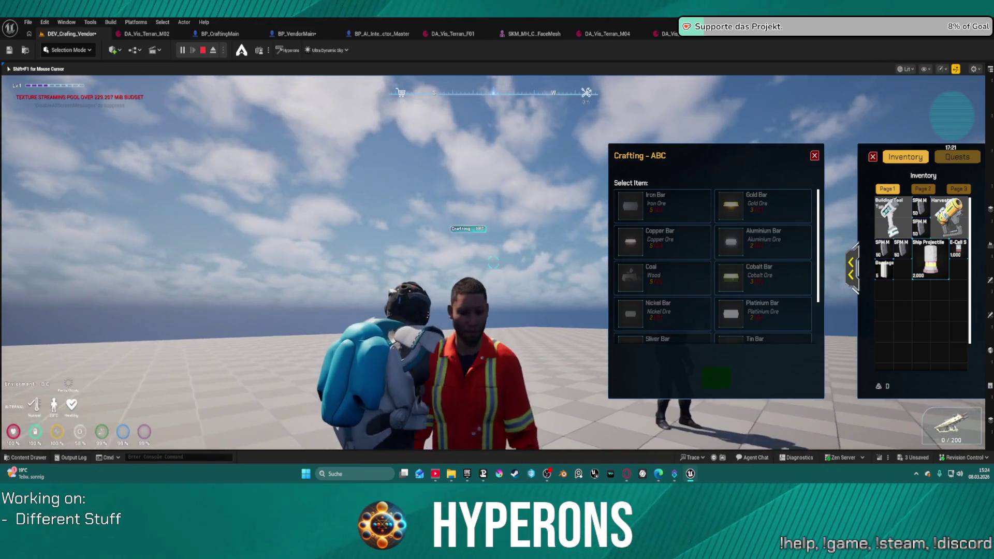
key(Escape)
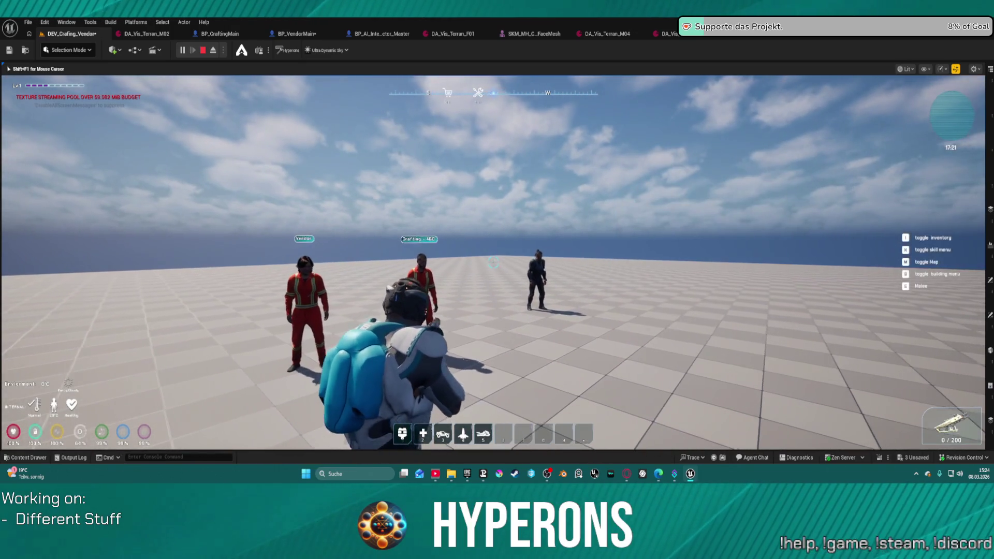
key(w)
Step: Reopen the Crafting - ABC window twice at the NPC, close it, and stop play
key(e)
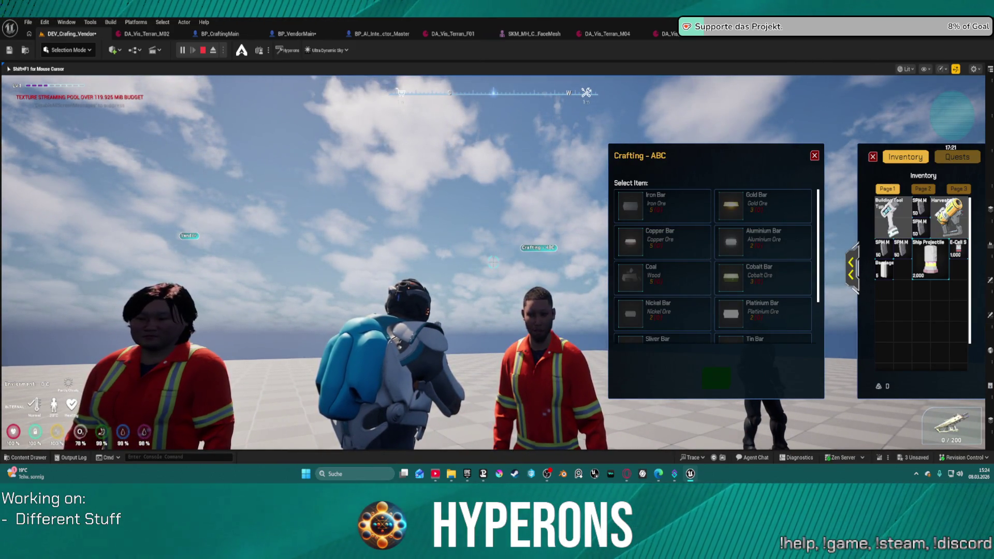
key(Escape)
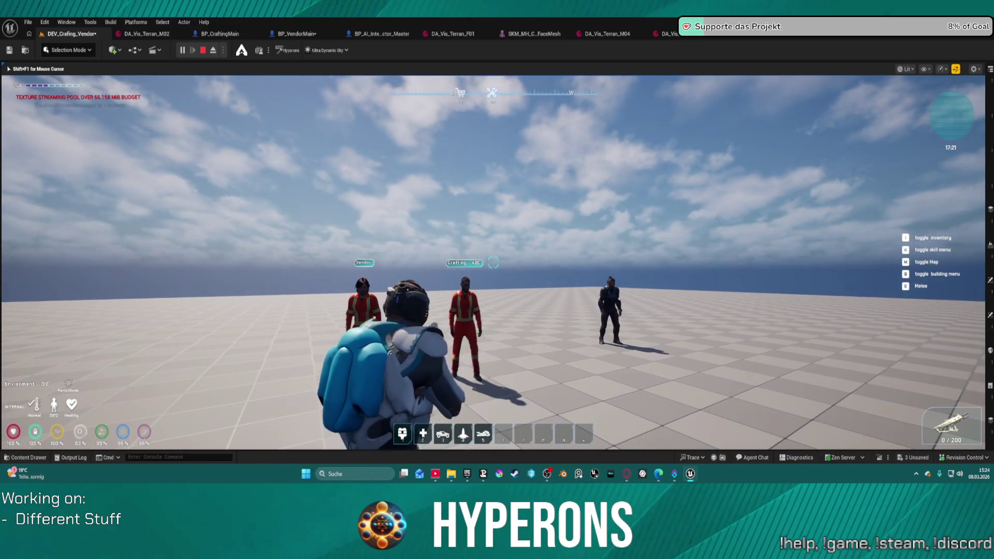
key(w)
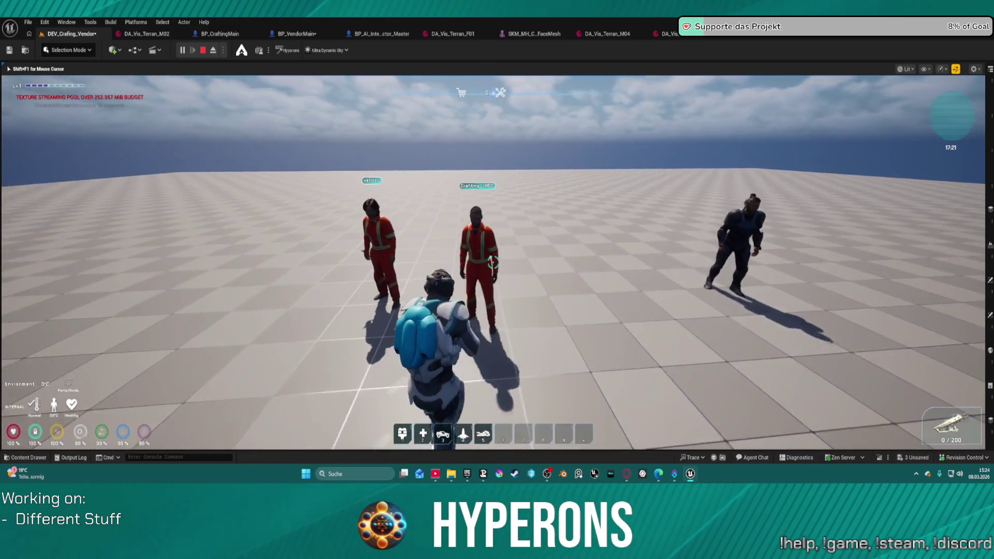
key(e)
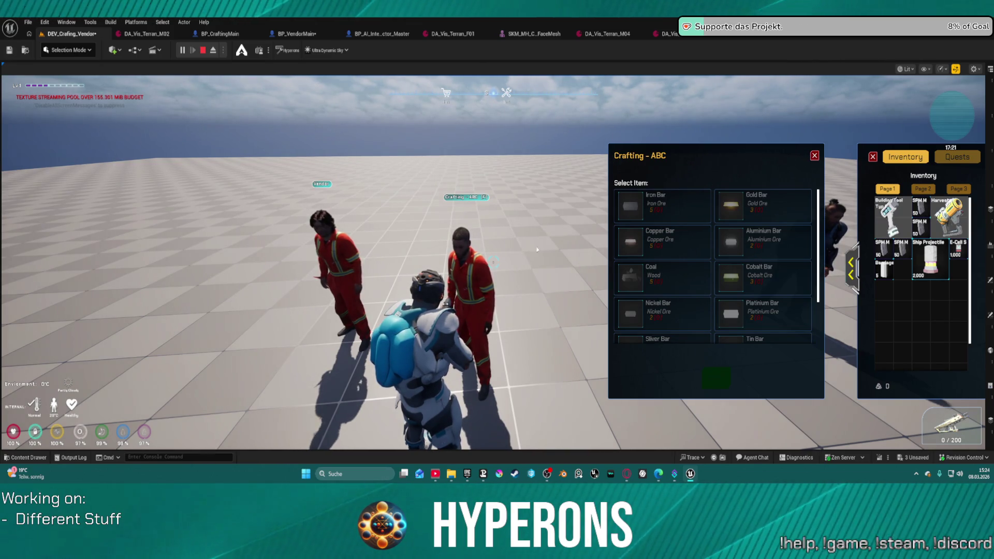
click(541, 247)
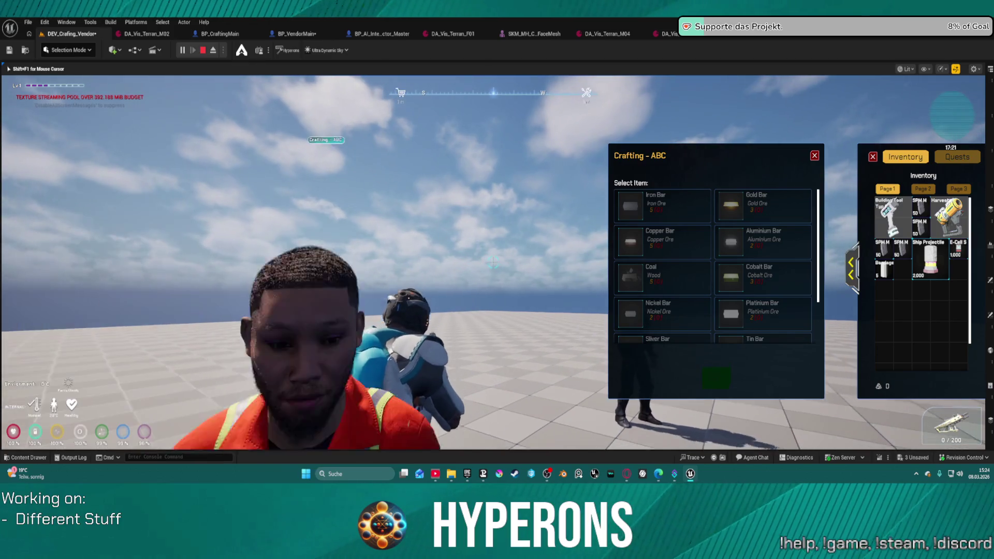
key(shift+F1)
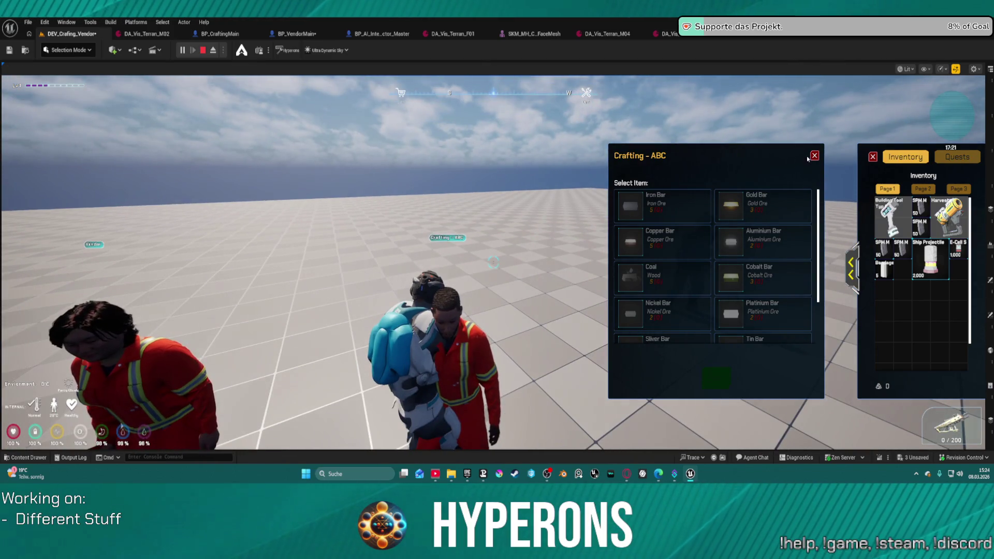
click(813, 156)
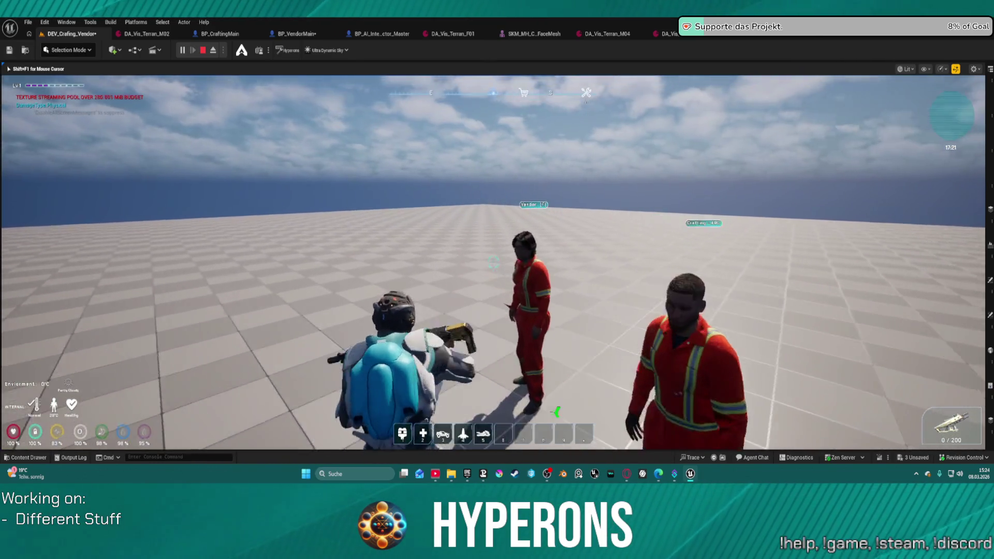
key(Escape)
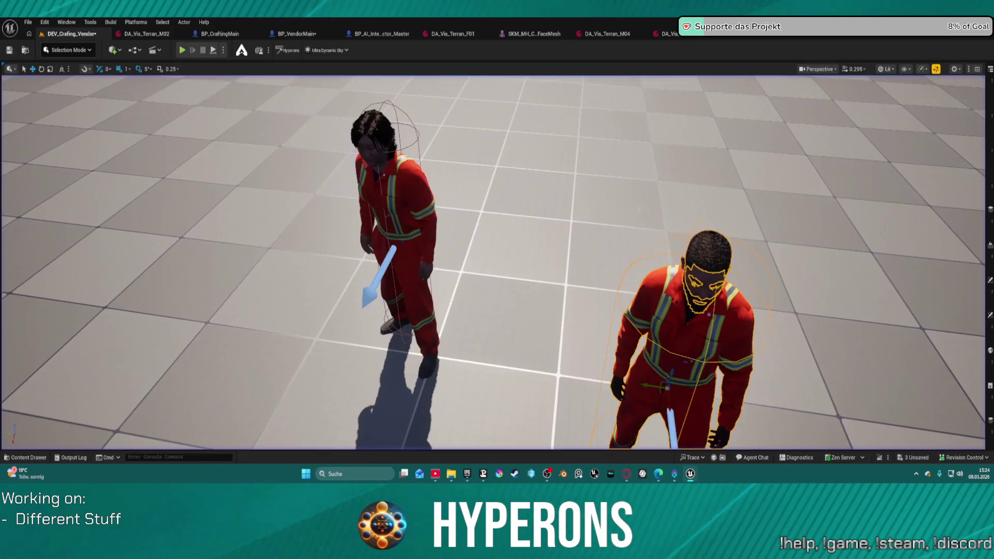
Step: Open DA_Vis_Terran_M02 and set its GenderVoice Speech Type to Male
click(396, 217)
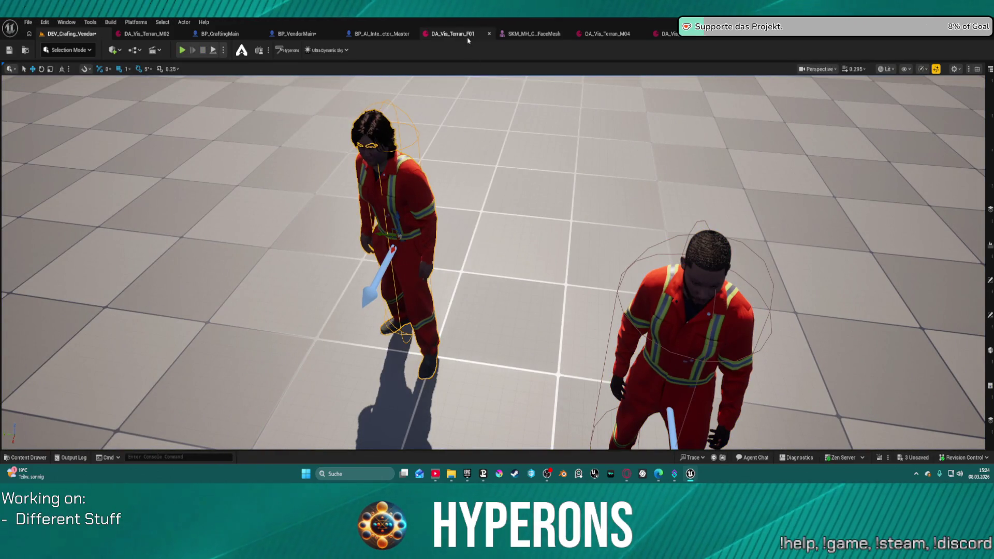
click(666, 37)
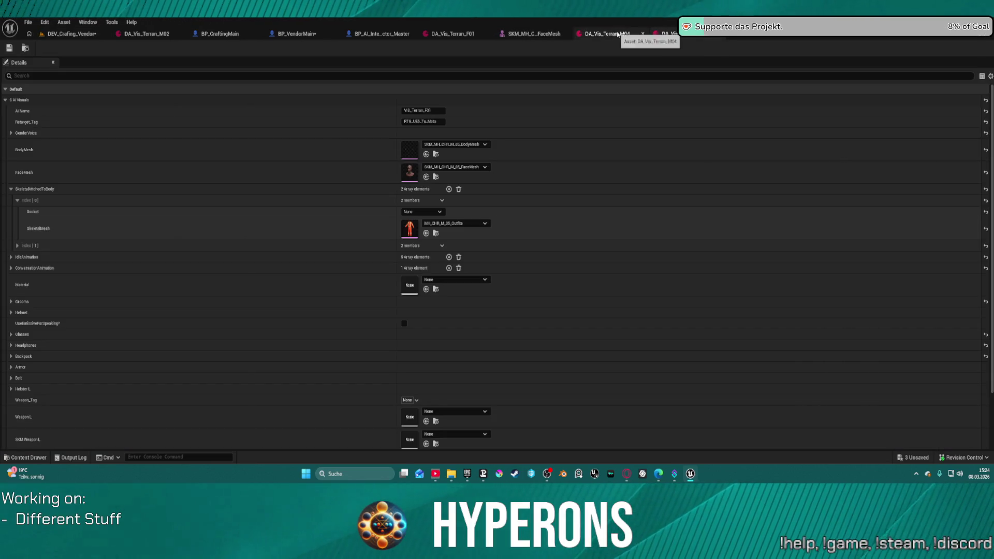
click(26, 48)
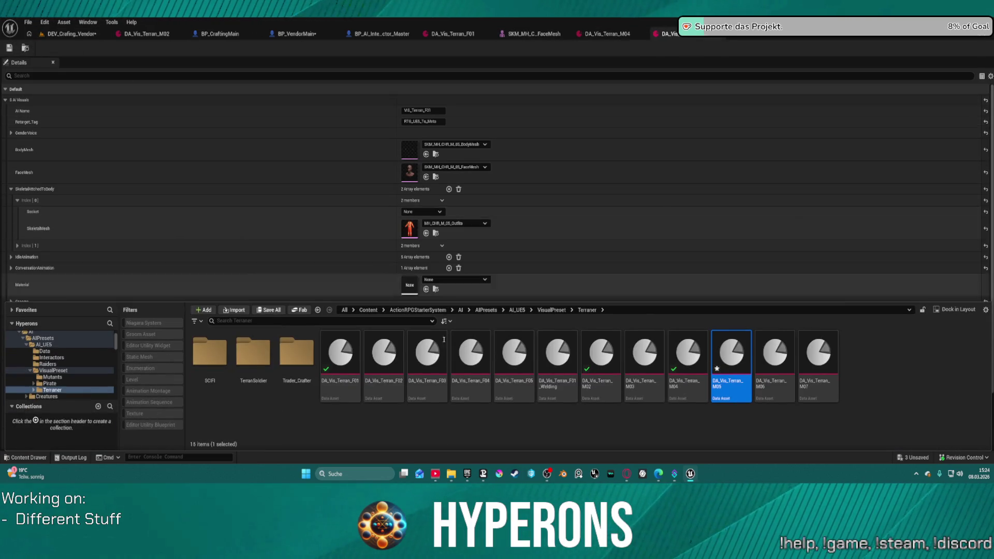
double_click(596, 380)
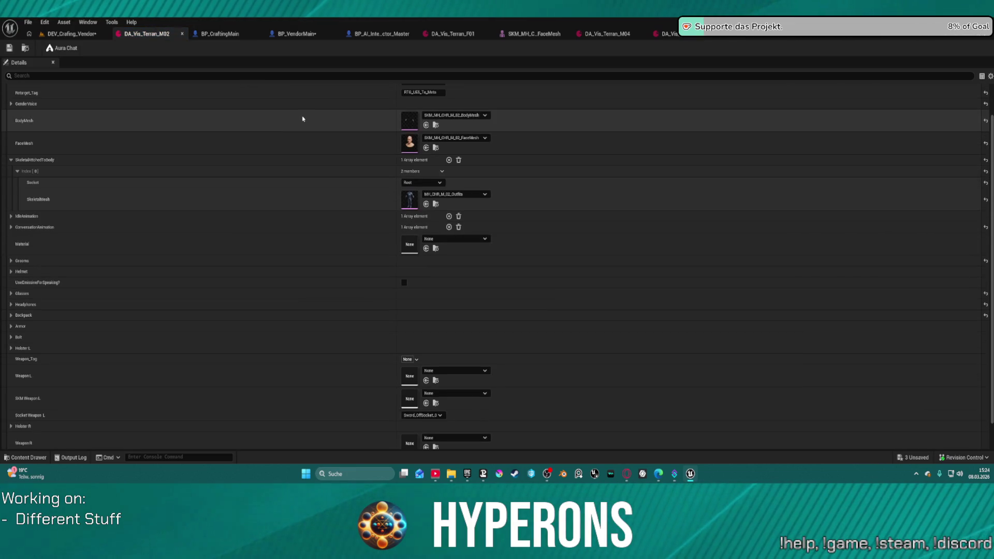
click(11, 104)
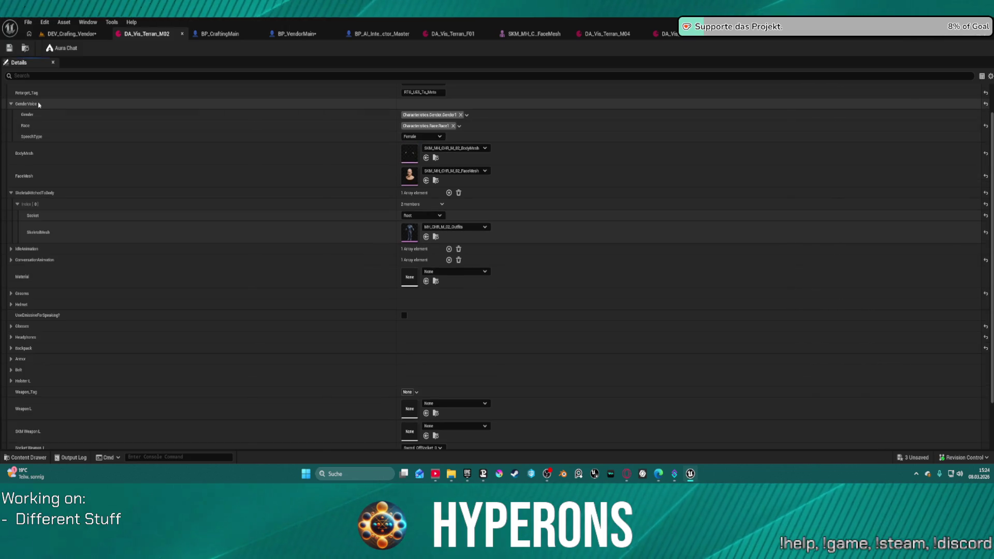
click(422, 136)
click(425, 148)
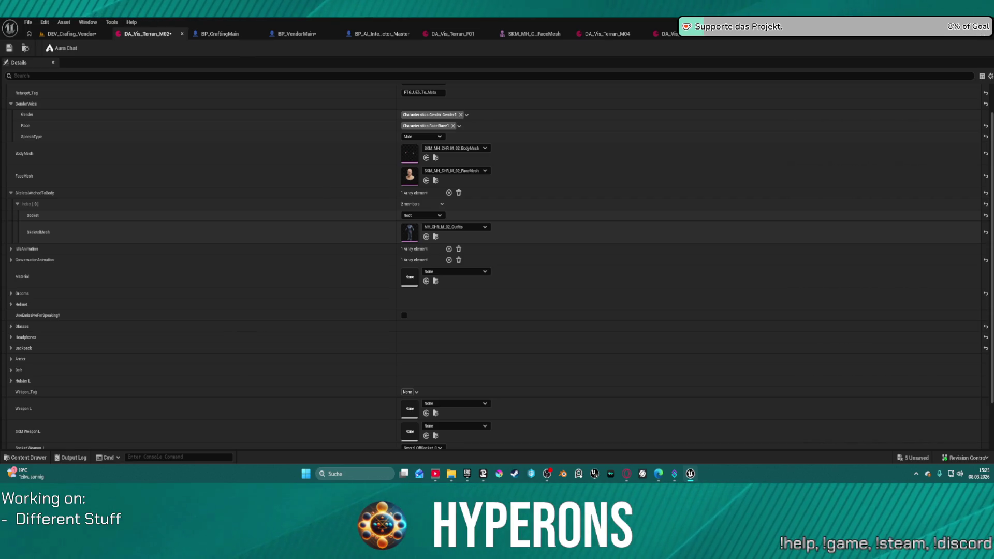
Step: Set DA_Vis_Terran_M07's Speech Type to Male, then Save All, checking out M03, M05, M06 and M07
click(452, 34)
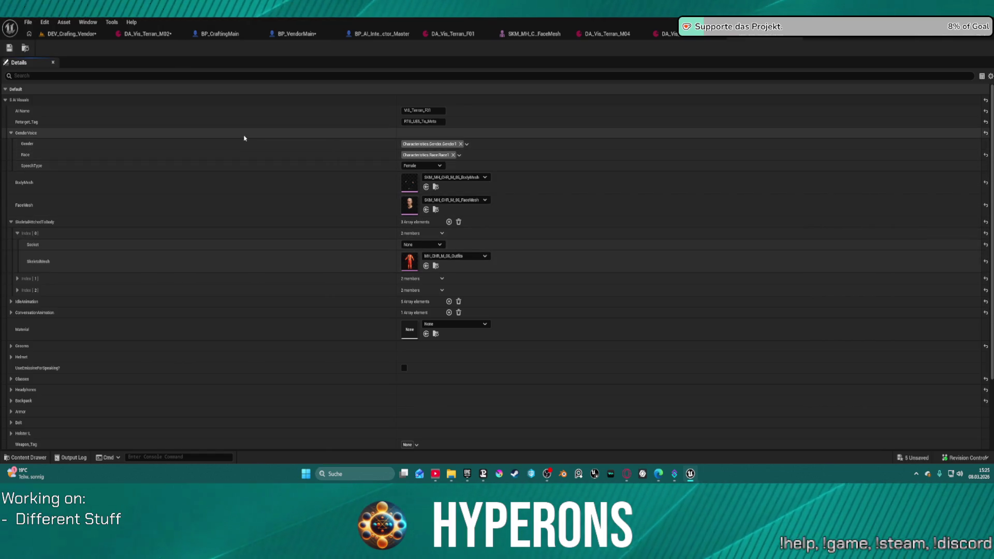
key(ctrl+space)
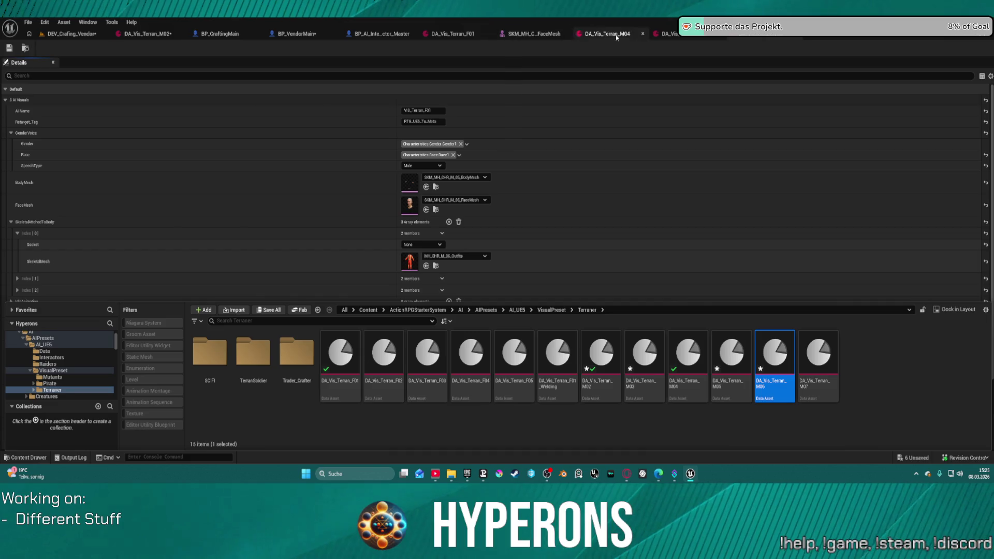
double_click(818, 354)
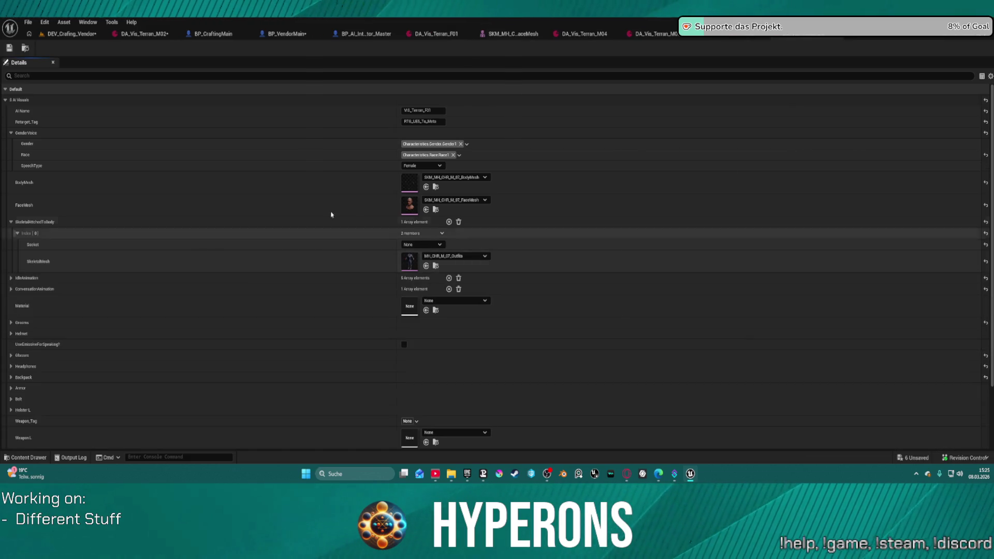
shift+click(49, 134)
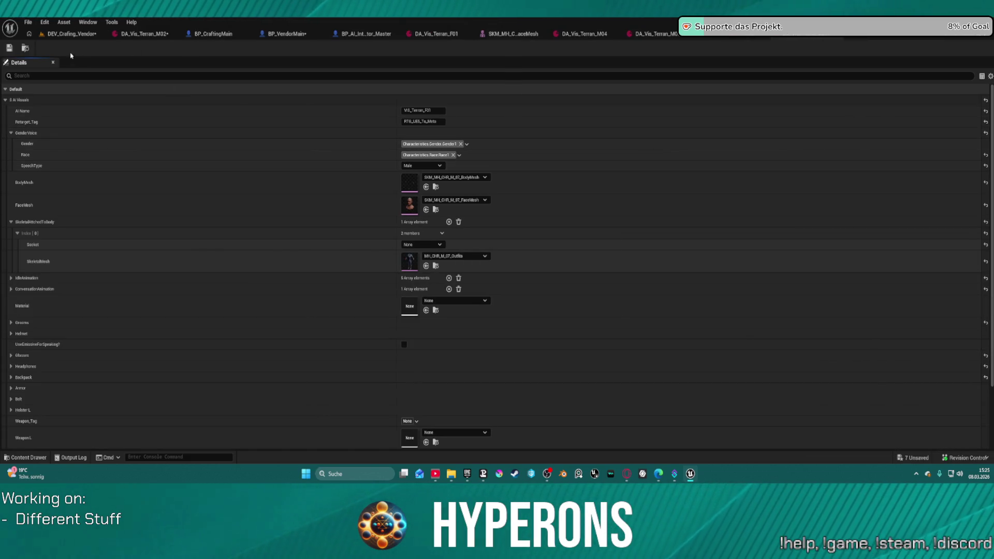
click(9, 49)
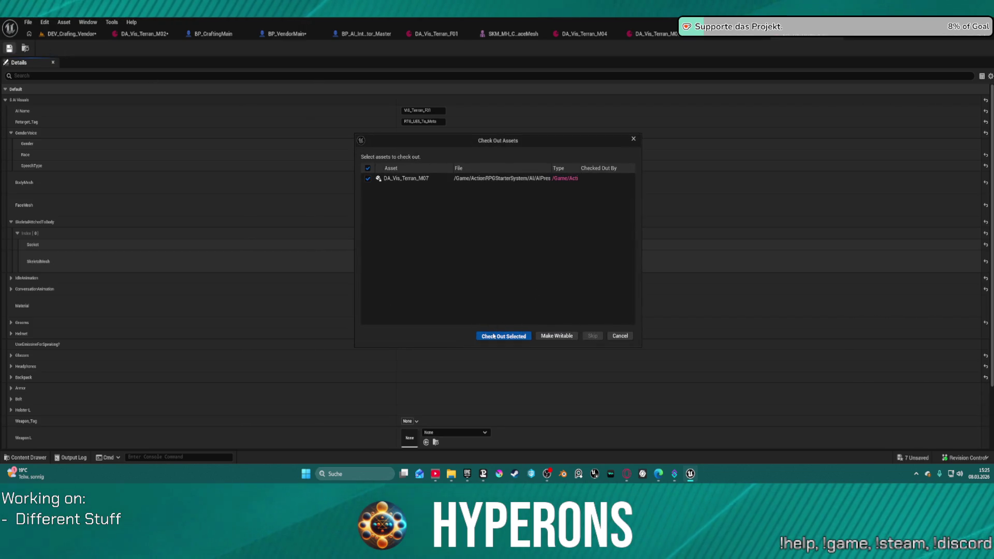
click(494, 336)
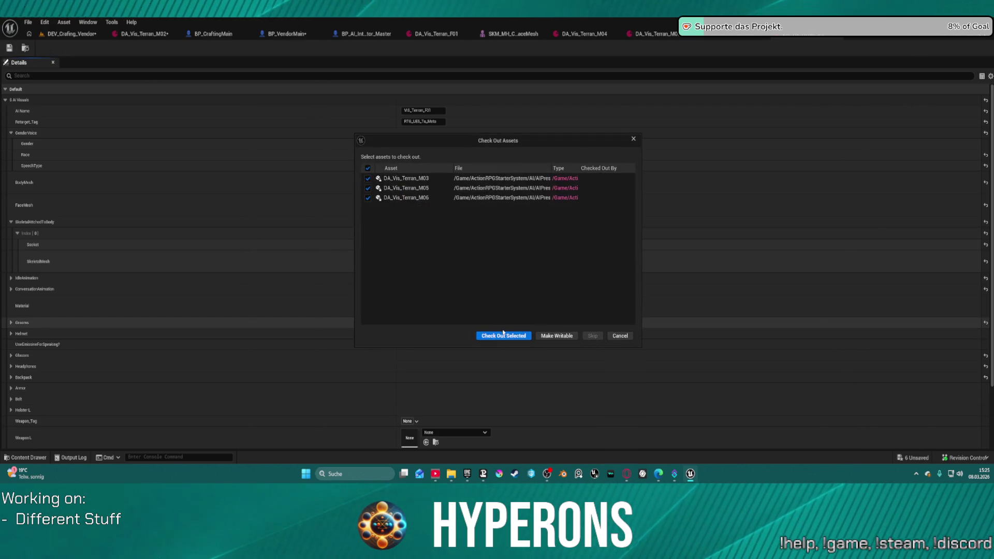
click(506, 334)
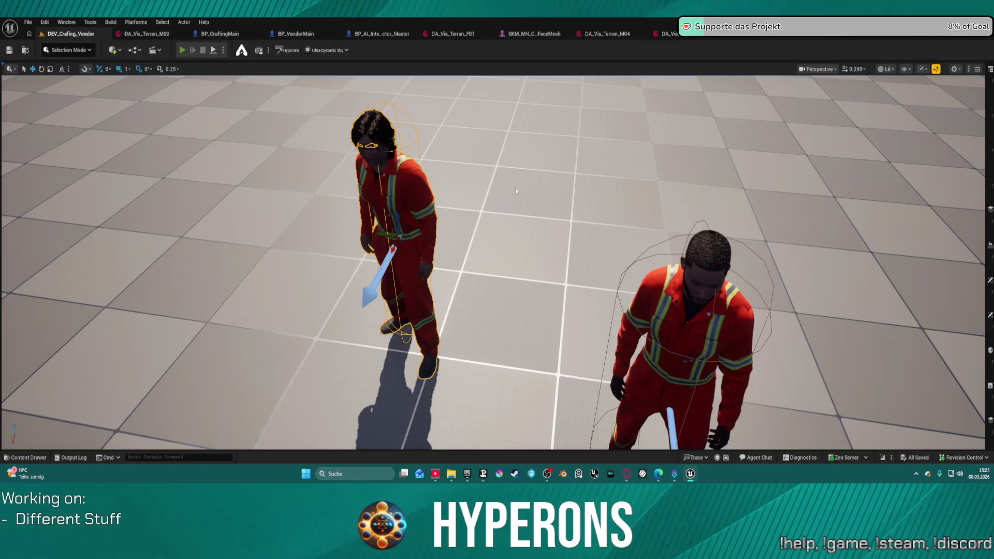
Step: Start play (restarting once), walk to the Vendor NPC and open its Wood trade window
key(alt+p)
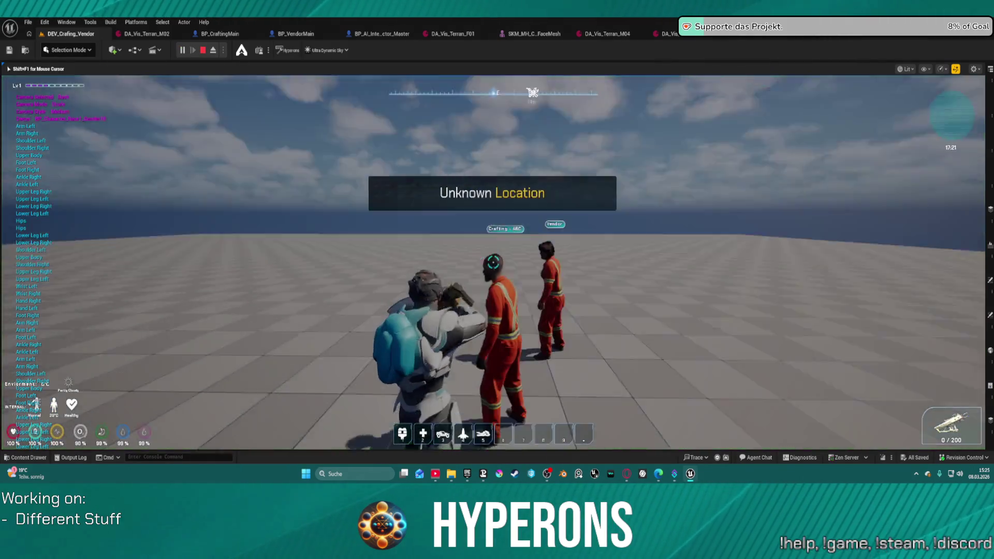
key(w)
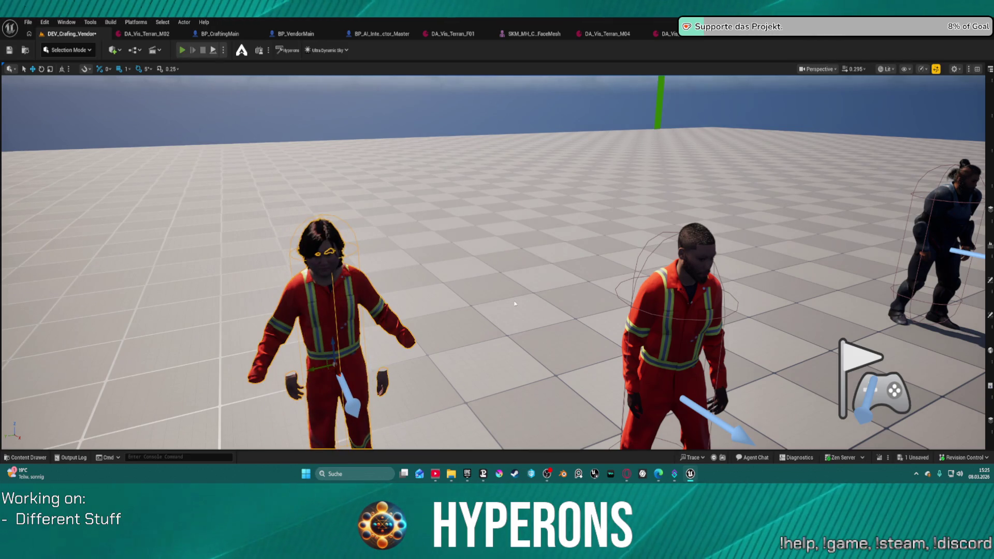
key(alt+p)
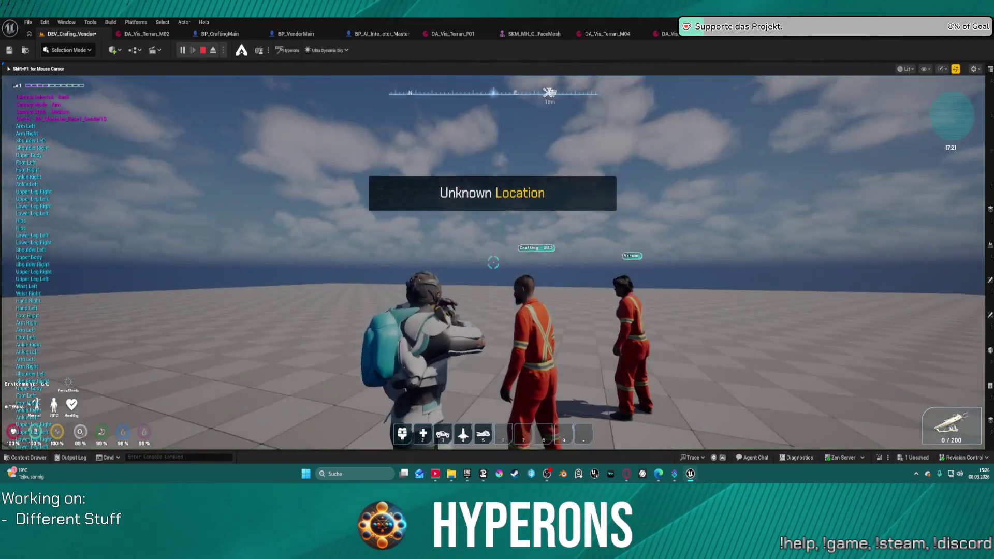
key(w)
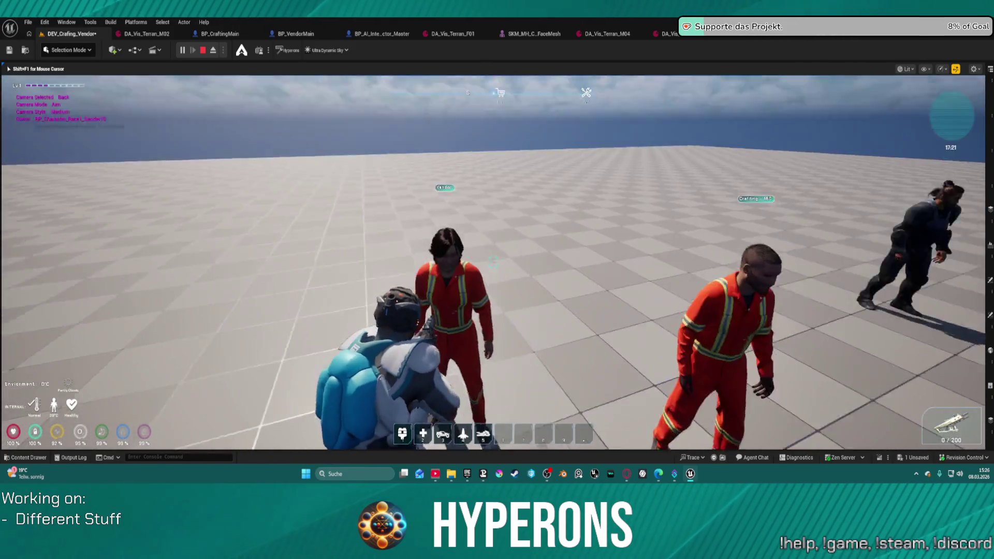
key(e)
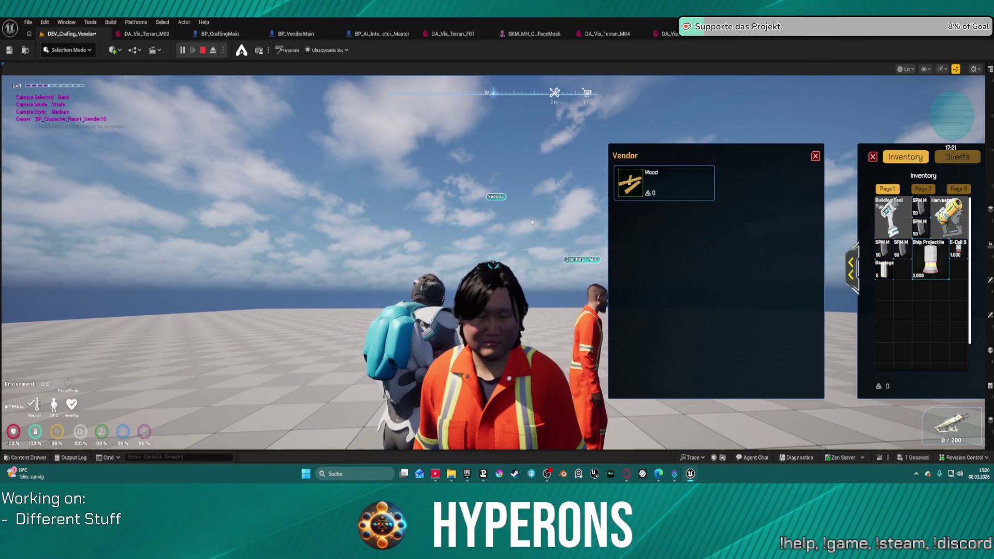
Step: Close the vendor and inventory windows, then jump and slide toward the NPCs
click(815, 156)
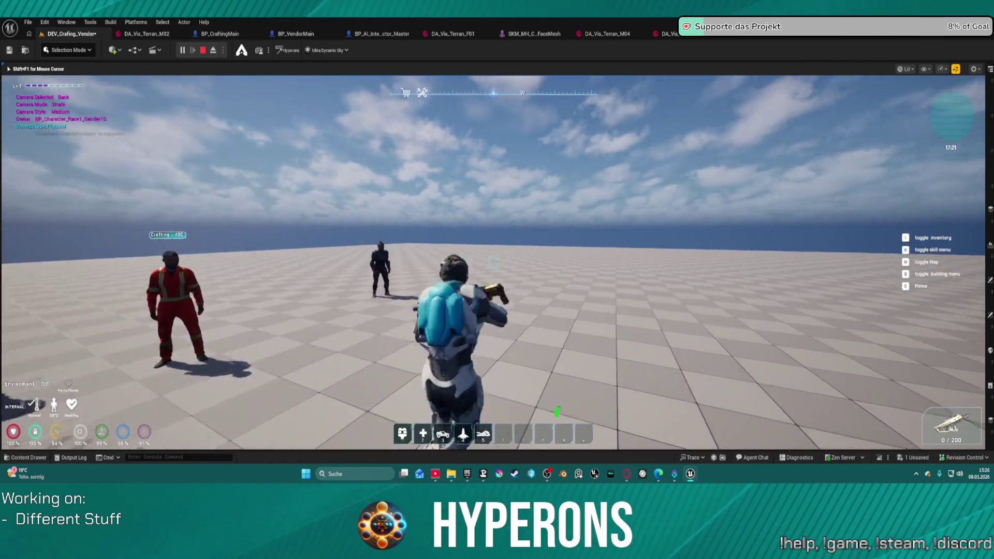
key(space)
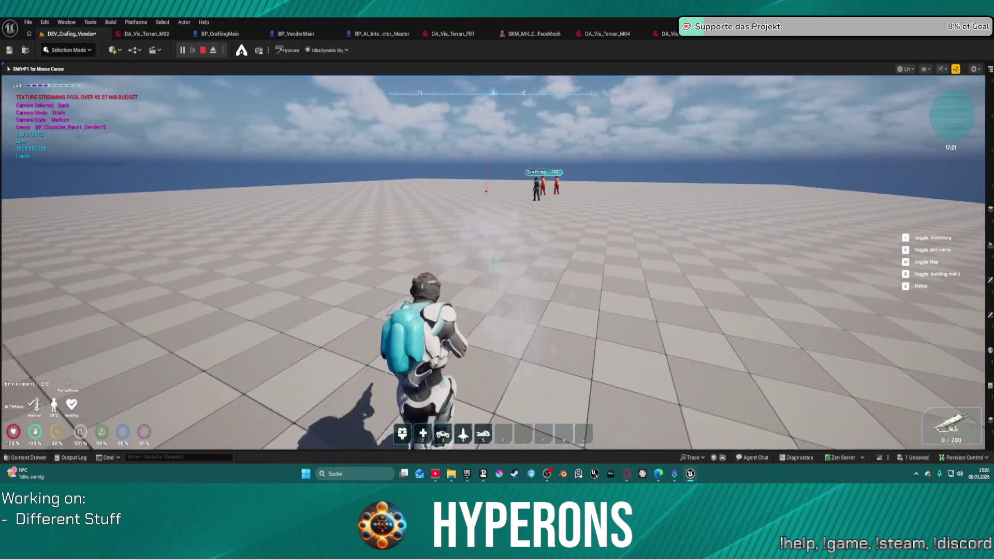
key(c)
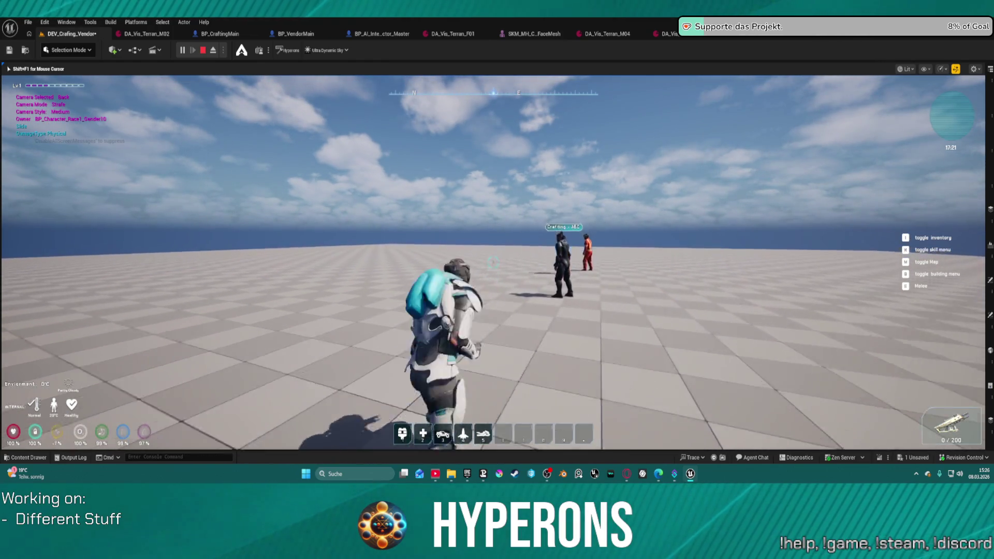
key(space)
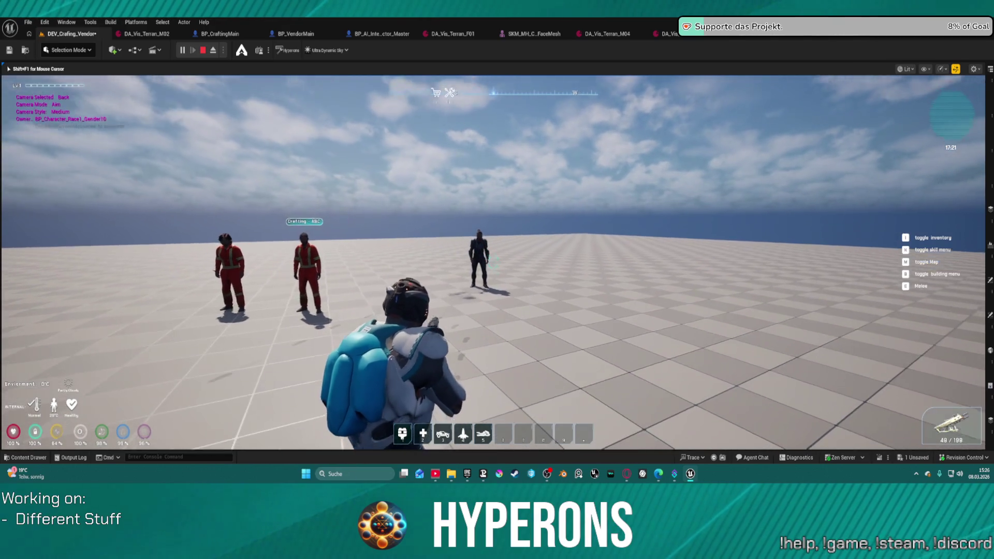
Step: Fire several shots at the NPCs
click(493, 261)
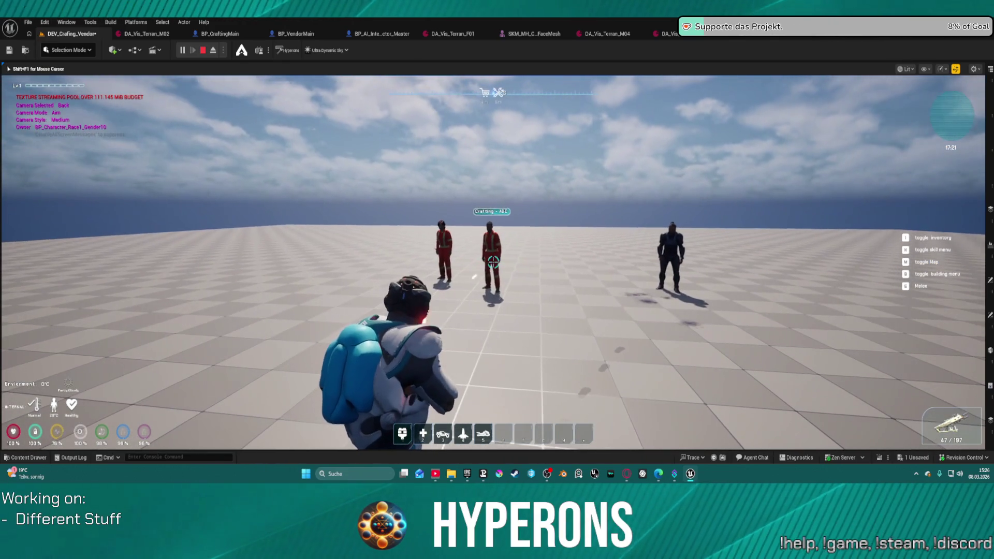
click(493, 261)
click(495, 262)
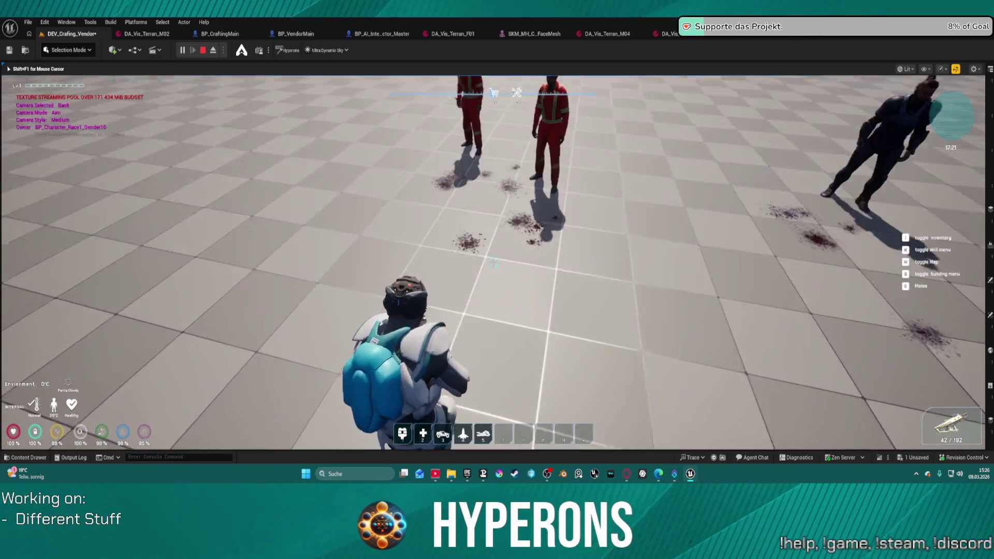
Step: Jetpack up, then fire the rifle while turning right and aiming at the sky
key(space)
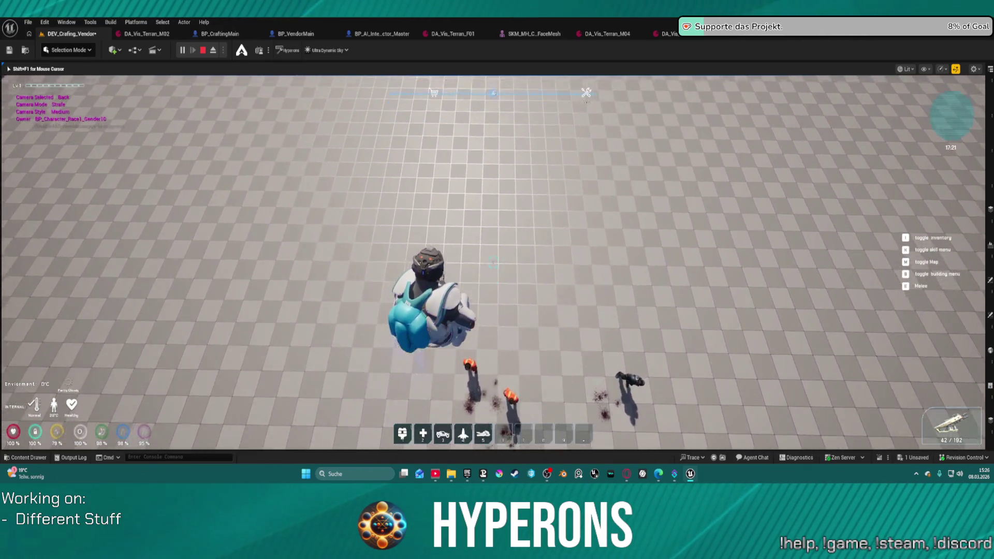
click(494, 261)
click(493, 261)
click(494, 261)
click(493, 262)
click(493, 261)
click(493, 261)
click(493, 262)
click(493, 262)
click(493, 262)
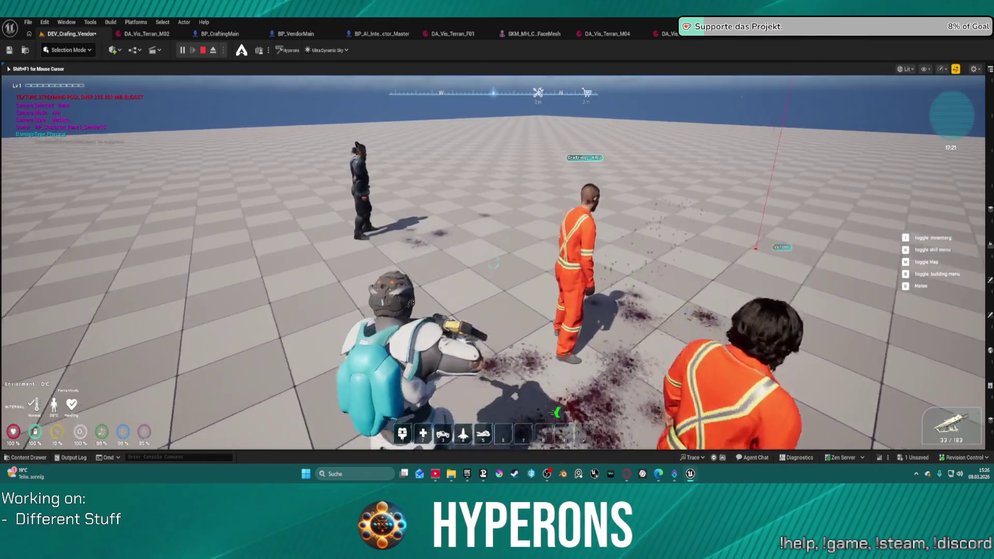
click(493, 261)
click(493, 261)
click(493, 261)
click(494, 262)
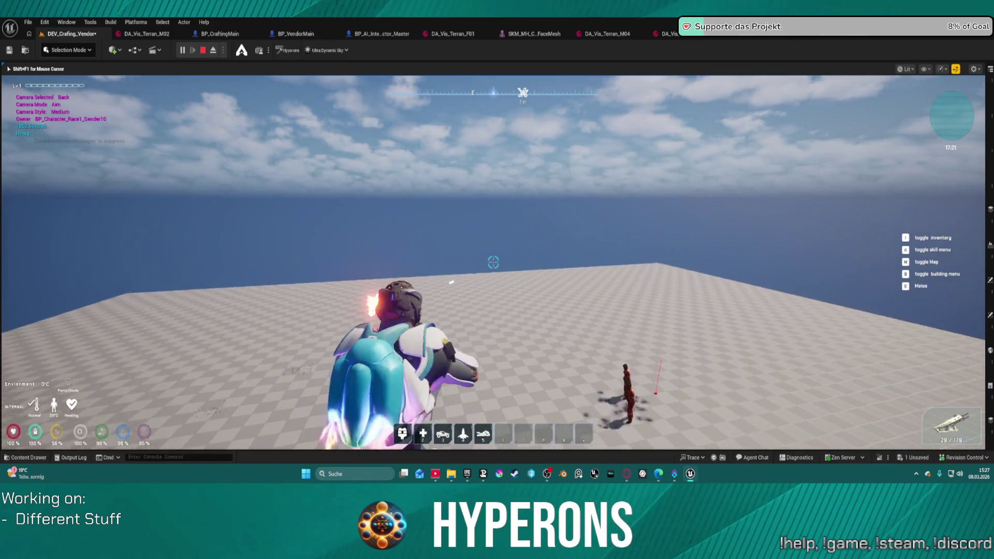
click(493, 261)
click(493, 262)
click(493, 261)
click(493, 261)
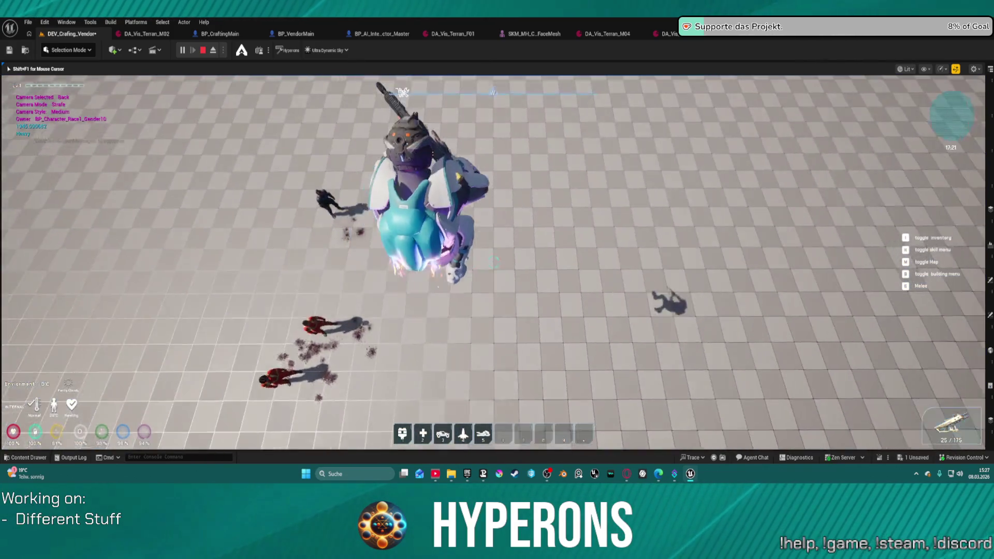
Step: Fire bursts at the floor and sky until the magazine empties near the NPCs
click(493, 262)
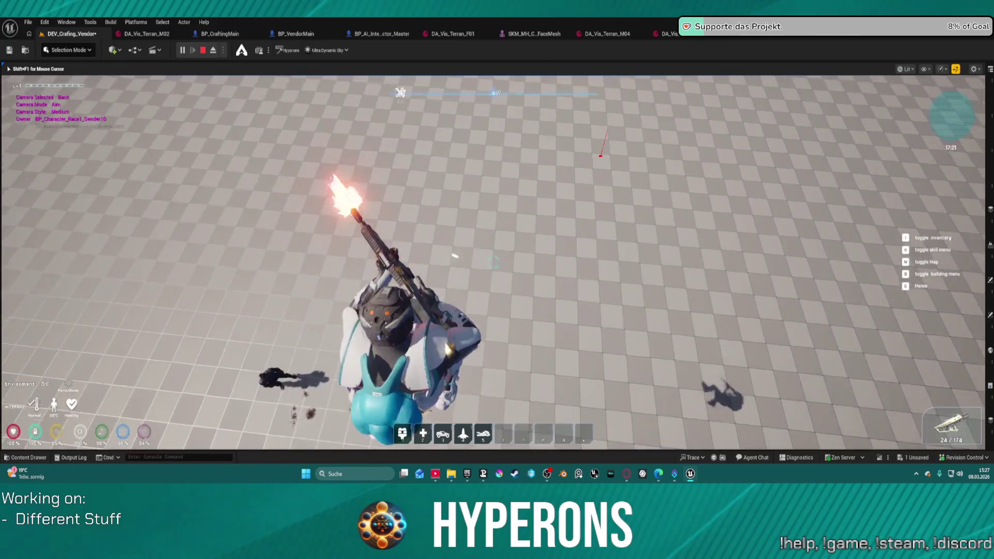
click(493, 263)
click(493, 262)
click(493, 263)
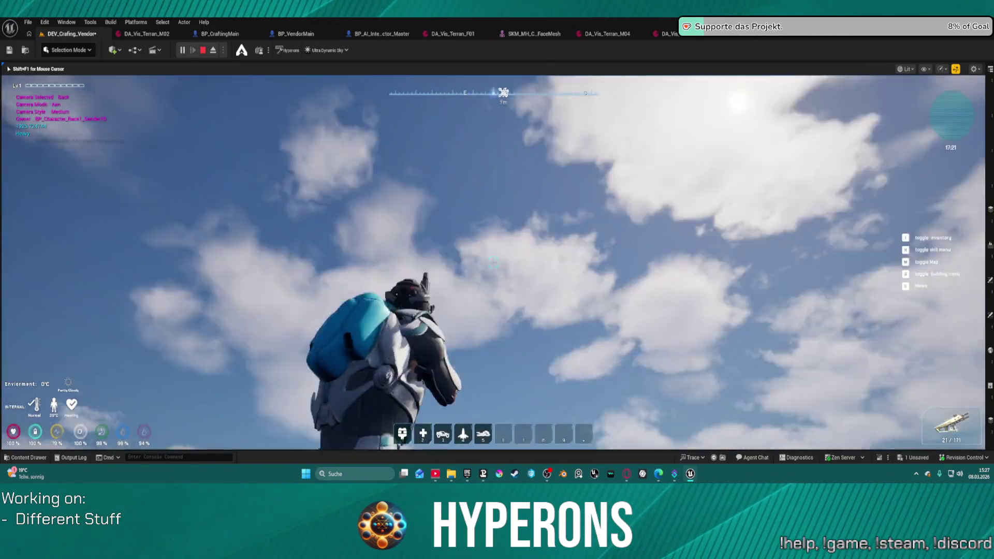
click(493, 262)
click(493, 263)
click(493, 262)
click(493, 263)
click(493, 262)
click(493, 262)
click(493, 262)
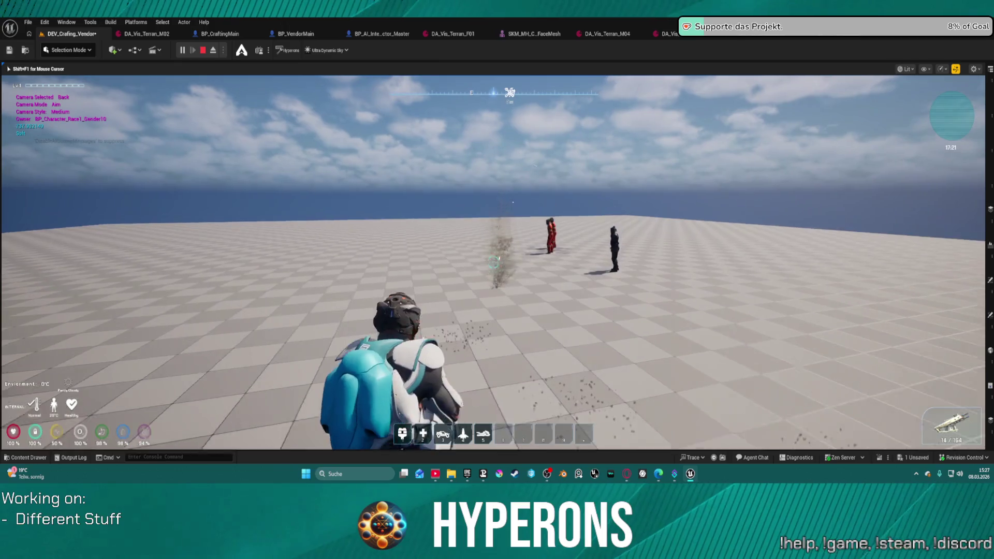
click(493, 263)
click(493, 262)
click(493, 262)
click(493, 262)
click(493, 262)
click(493, 263)
click(493, 262)
click(493, 263)
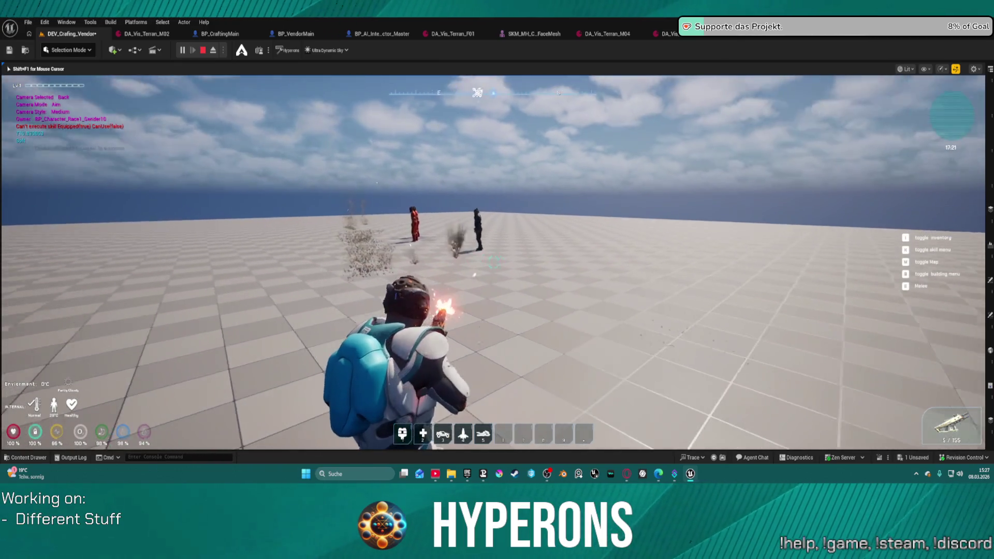
click(494, 263)
click(493, 262)
click(493, 263)
click(494, 262)
click(493, 262)
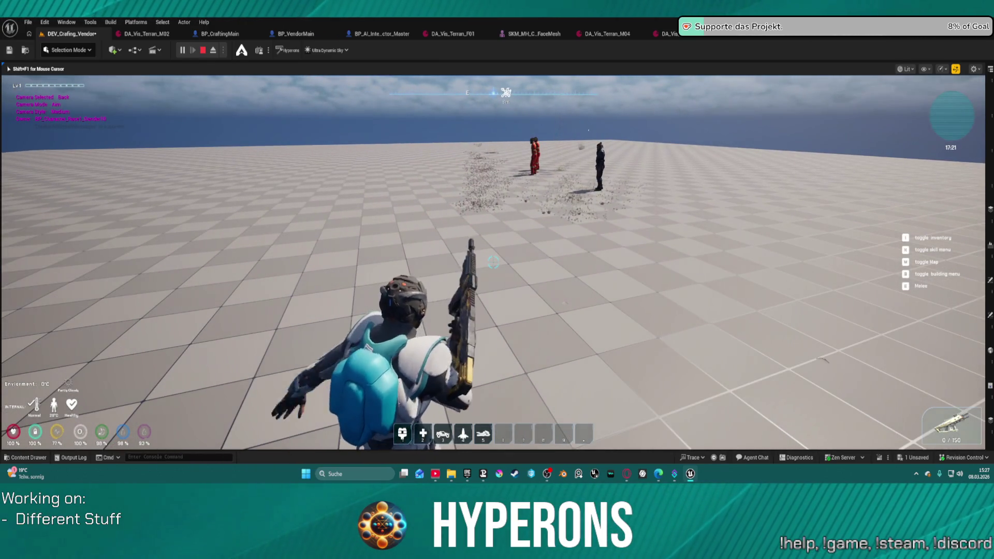
Step: Reload the rifle and keep firing at the floor near the NPCs
key(r)
click(493, 262)
click(494, 263)
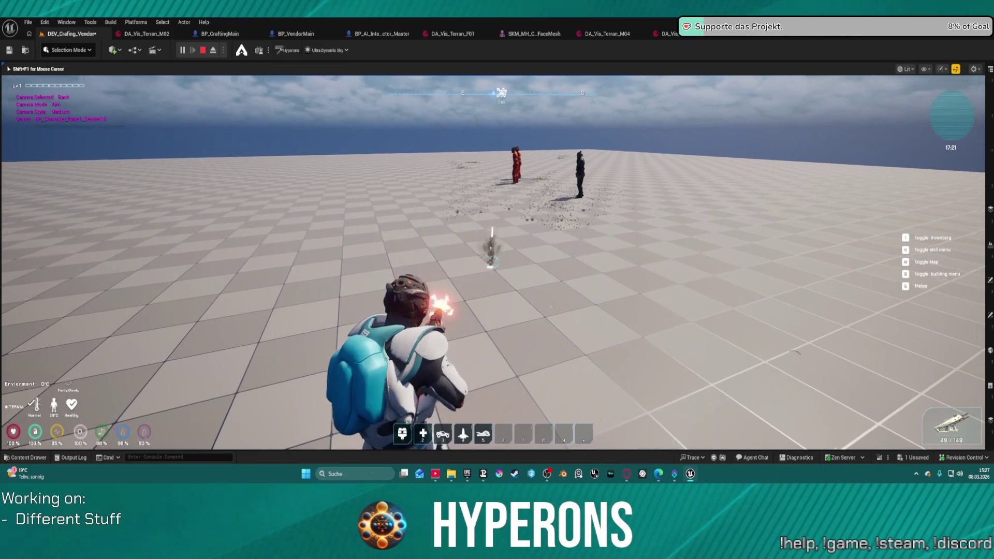
click(493, 262)
click(493, 263)
click(493, 262)
click(493, 262)
click(494, 263)
click(493, 262)
click(494, 262)
click(493, 262)
click(494, 263)
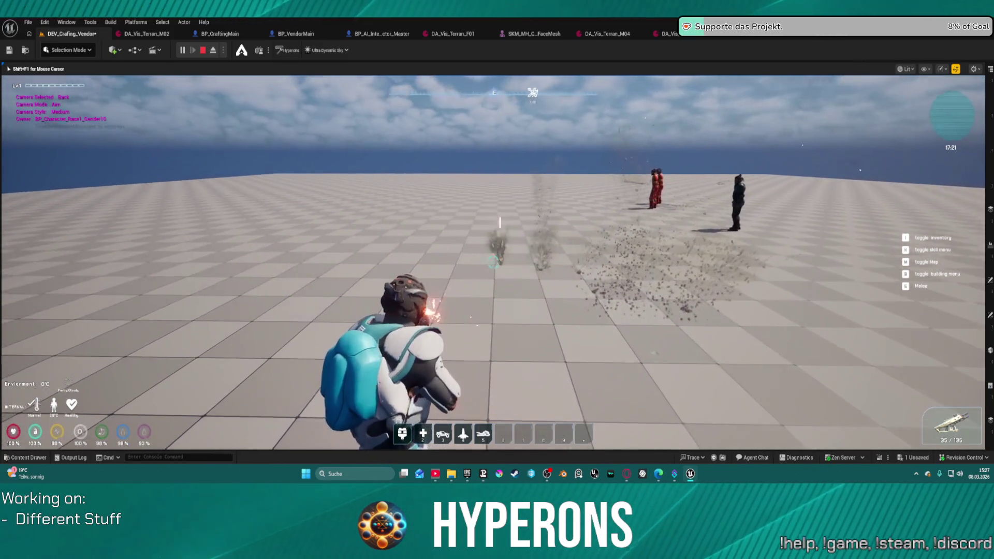
click(493, 262)
click(493, 263)
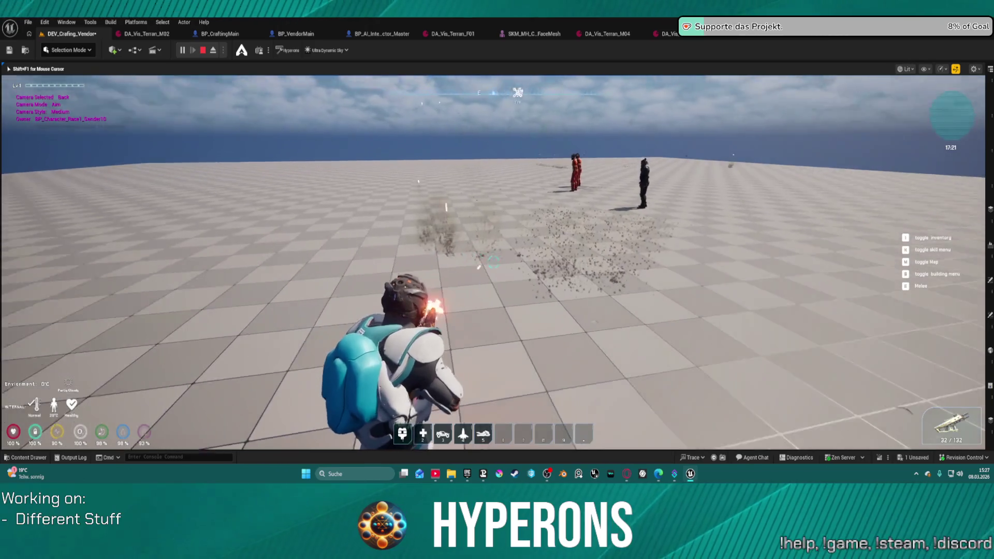
click(493, 262)
click(493, 262)
click(493, 262)
click(493, 263)
click(494, 263)
click(493, 263)
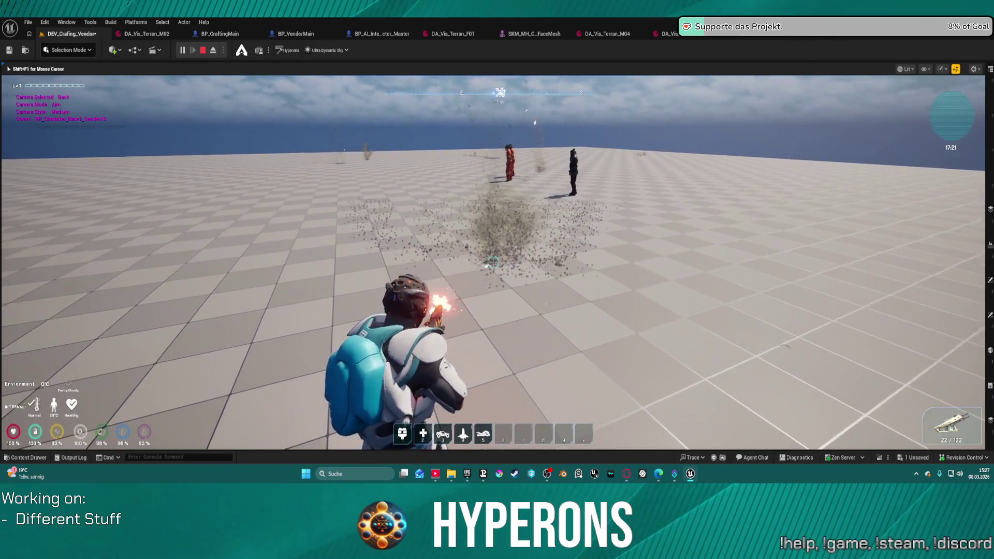
click(494, 262)
click(493, 263)
Step: Move forward, jetpack-jump and reload toward the vendors, then end the Play In Editor session
key(w)
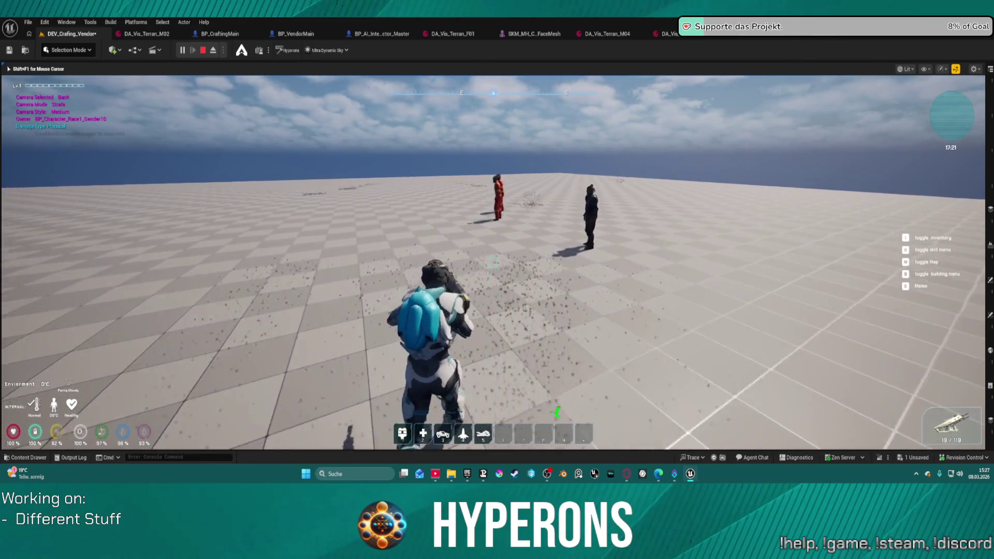
key(space)
key(r)
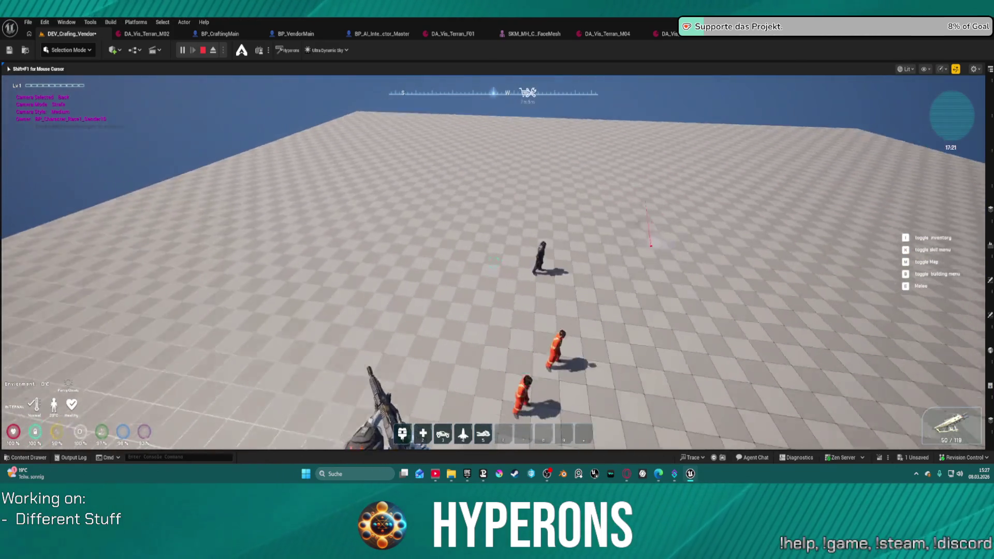
key(Escape)
key(ctrl+s)
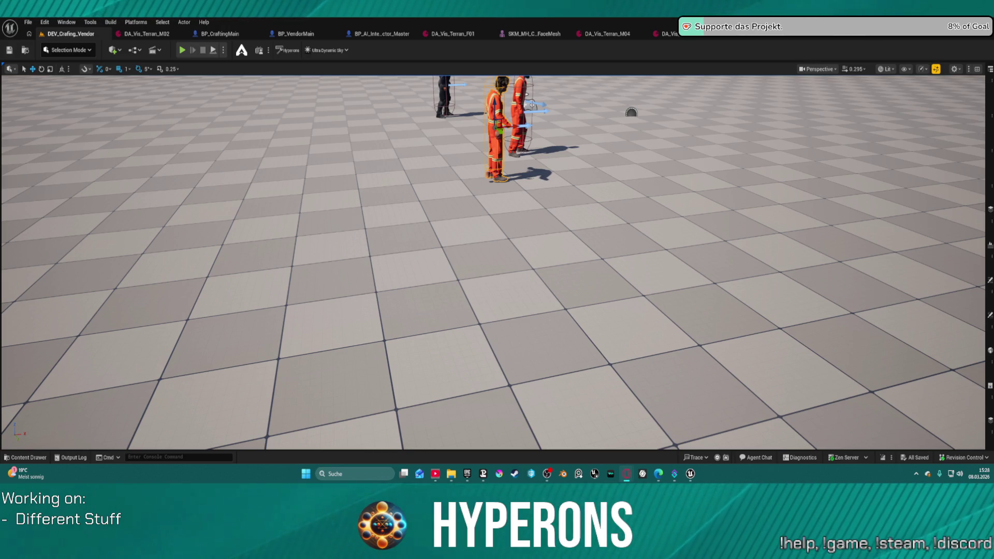
Step: Return to BP_CraftingMain's SetupCharacter graph and open the FindAttachments function from its node
click(225, 34)
scroll(327, 130, up, 1)
drag(327, 130, 471, 139)
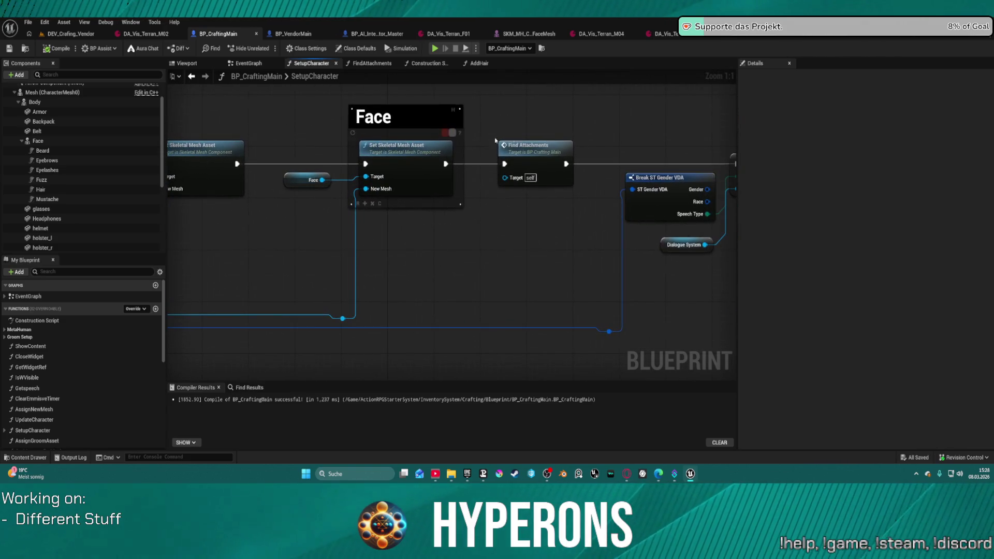
double_click(527, 145)
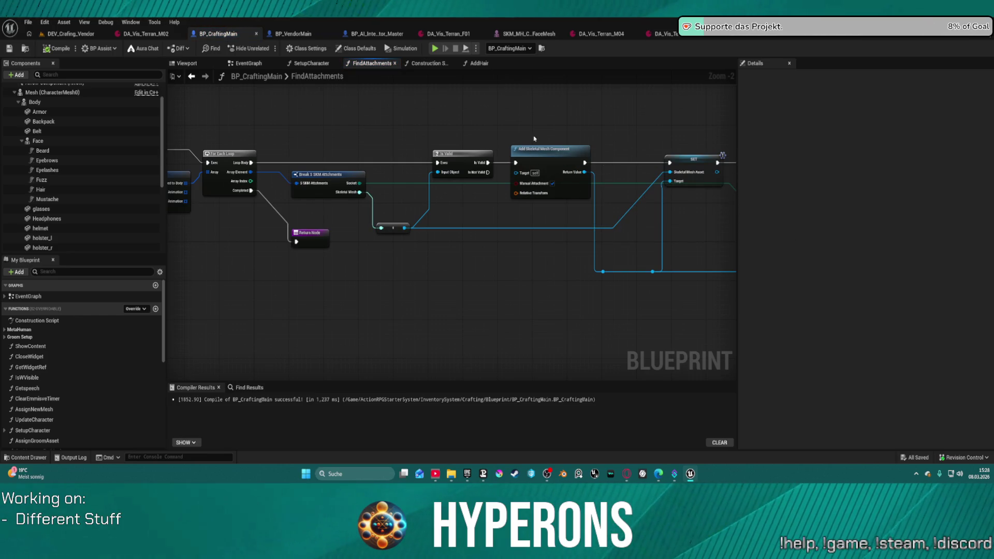